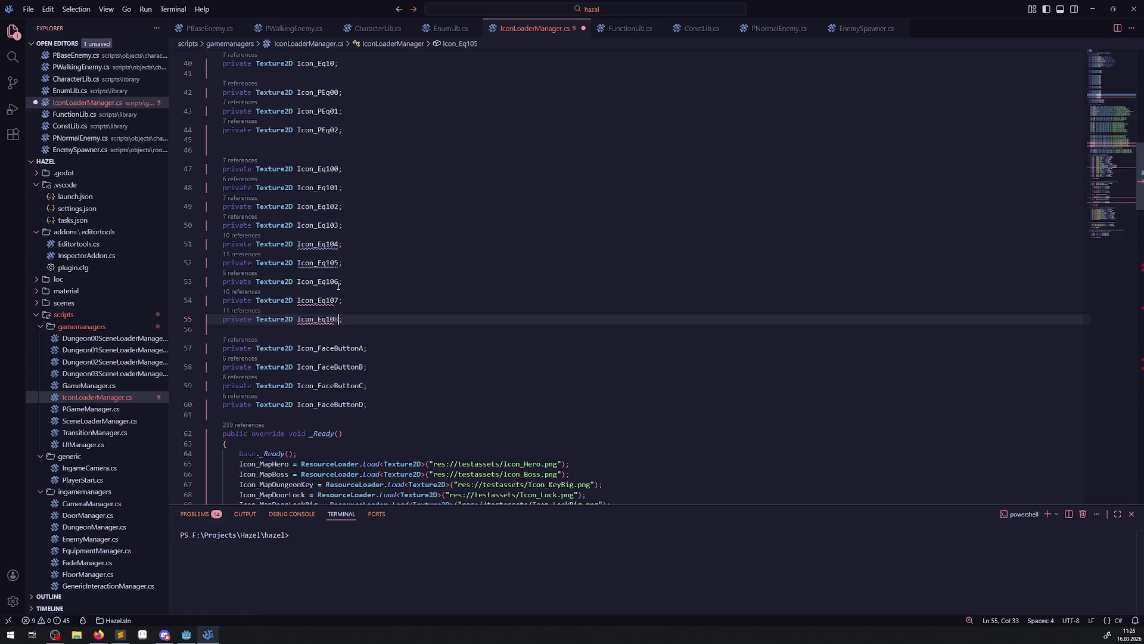
Save, then duplicate the BottleSmallPotion01 line in GetItemIcon as BottleSmallPotion02
key("ctrl+s")
scroll(338, 286, "down", 10)
scroll(397, 280, "down", 12)
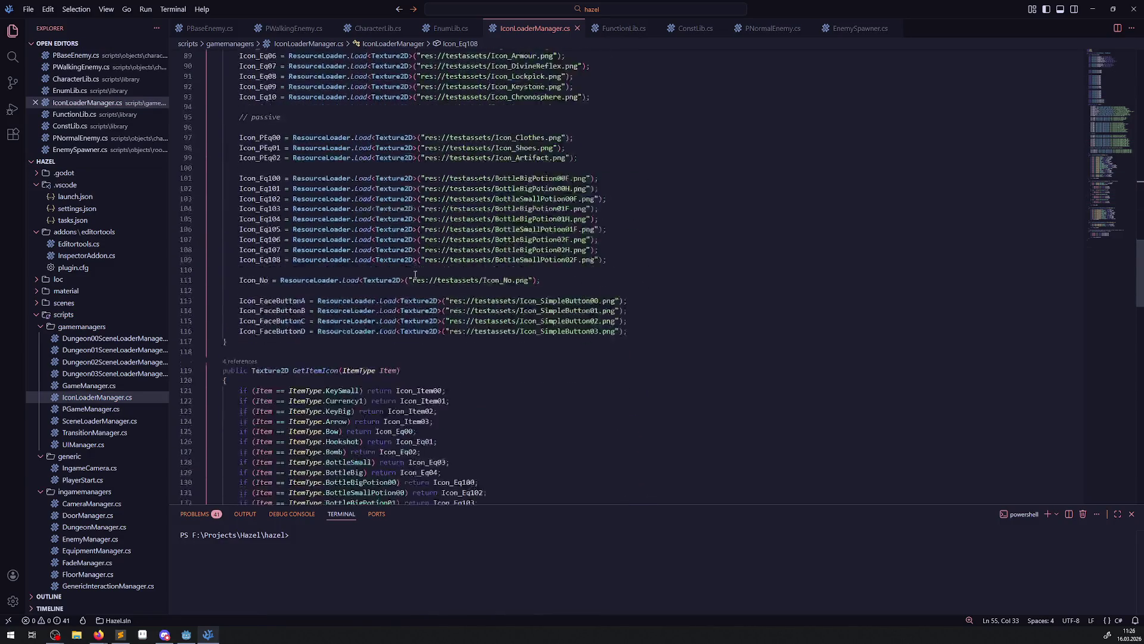
left_click(408, 354)
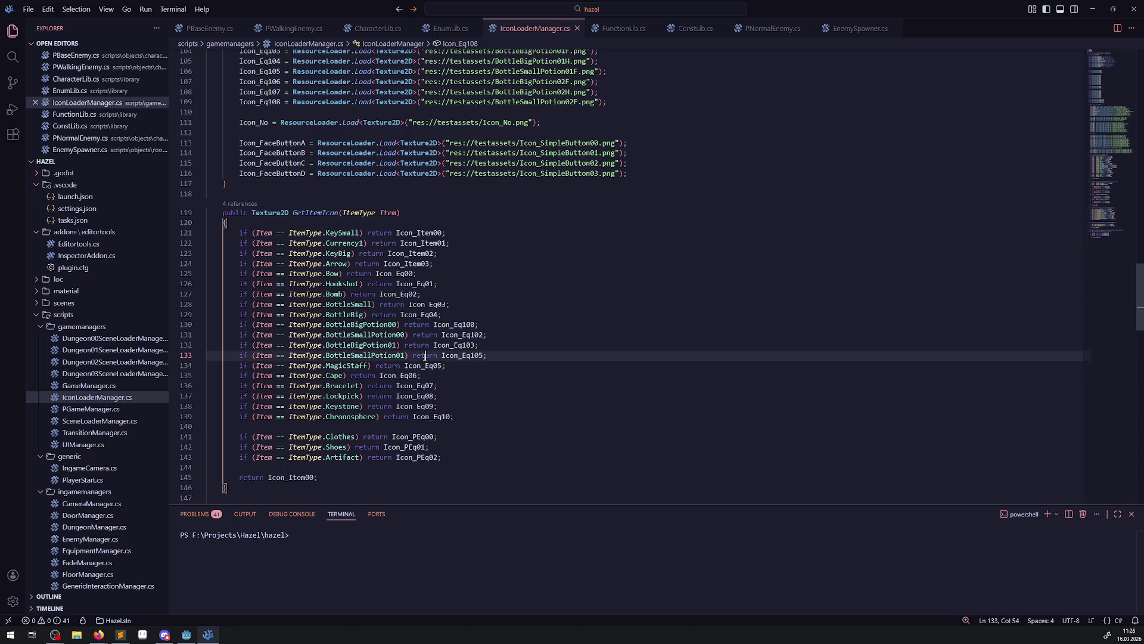
key("shift+alt+Down")
left_click_drag(401, 366, 406, 366)
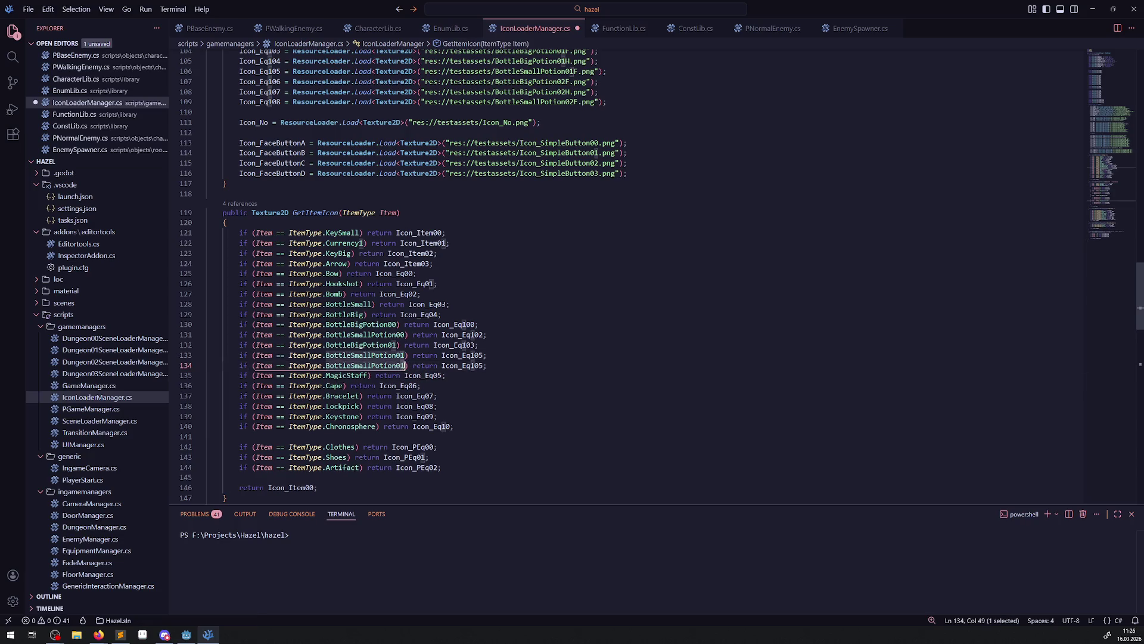
type("2")
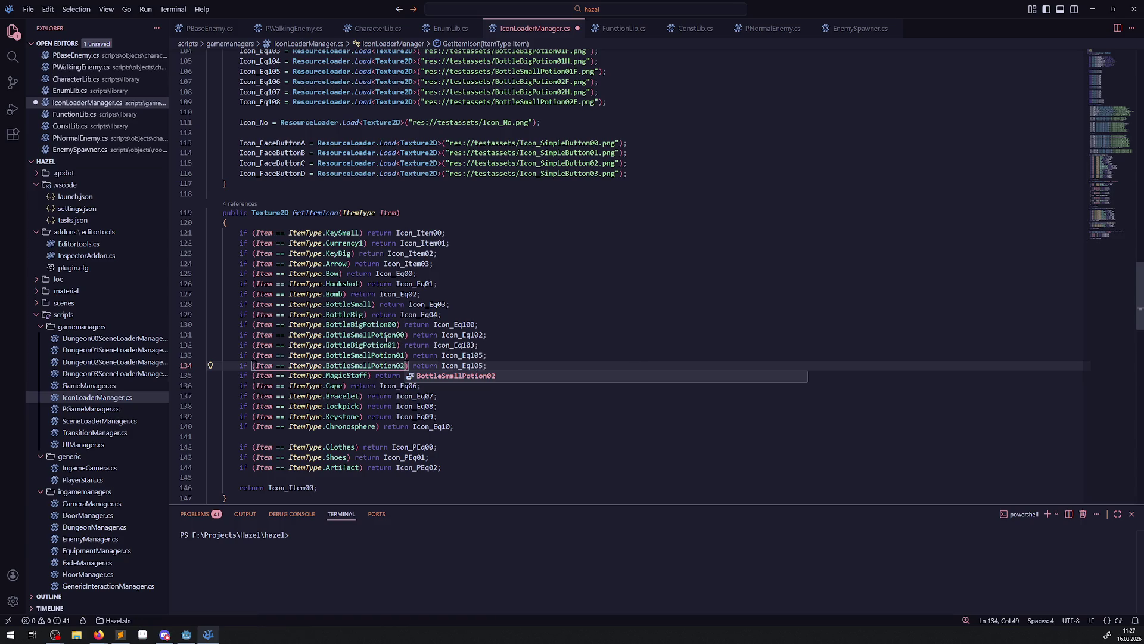
left_click(599, 320)
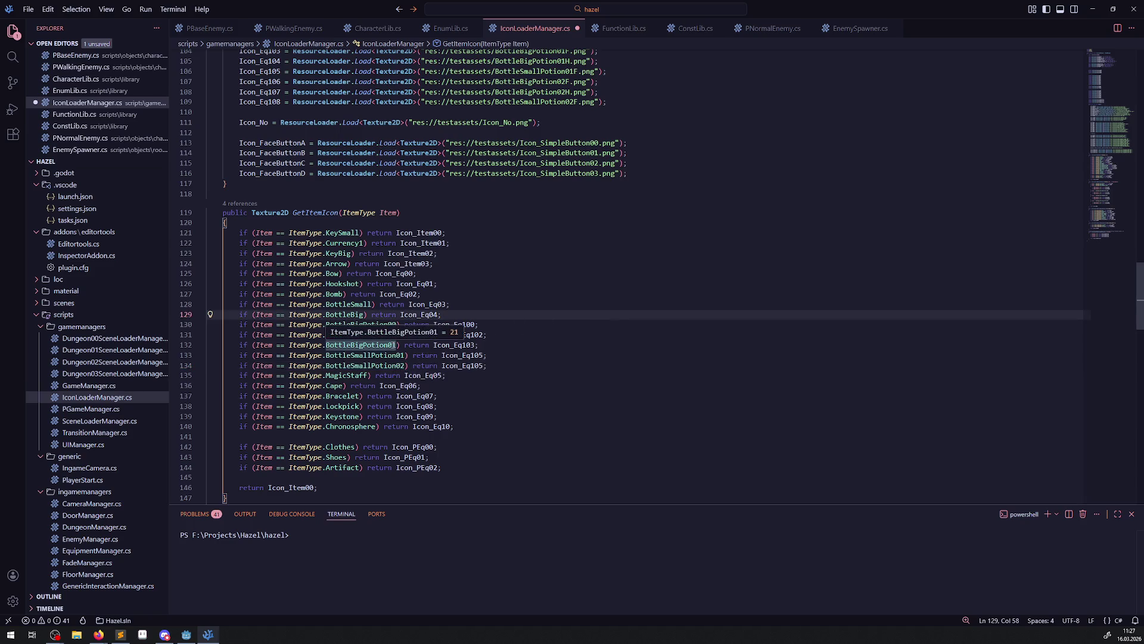
Duplicate the BottleBigPotion01 line as BottleBigPotion02, keeping the Icon_Eq103 icon
left_click(394, 345)
key("shift+alt+Down")
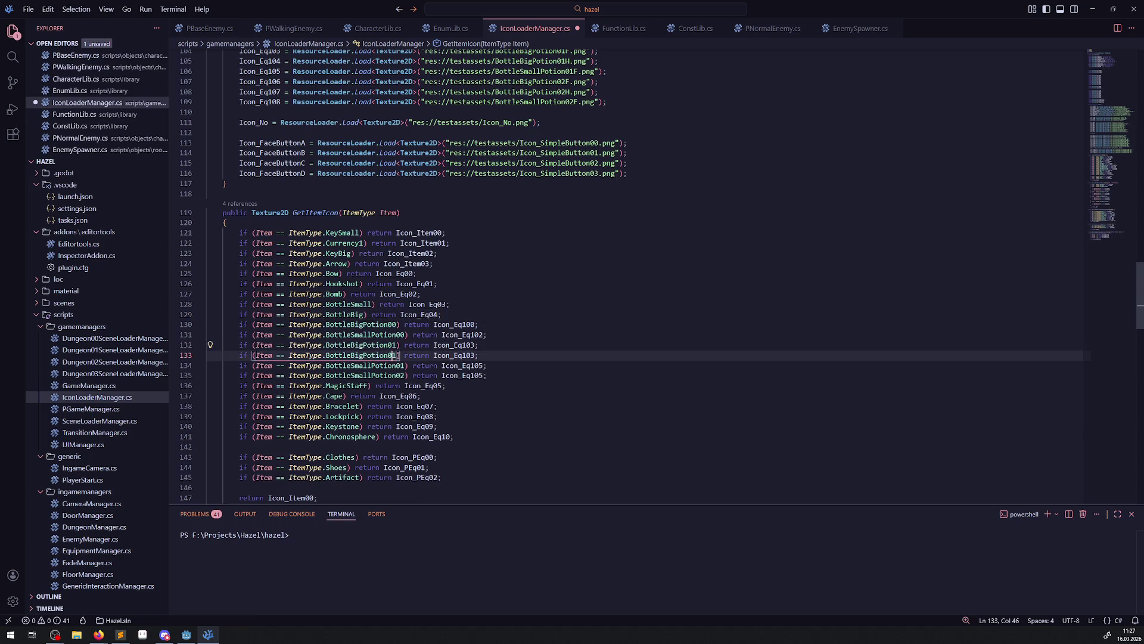
key("Delete")
type("2")
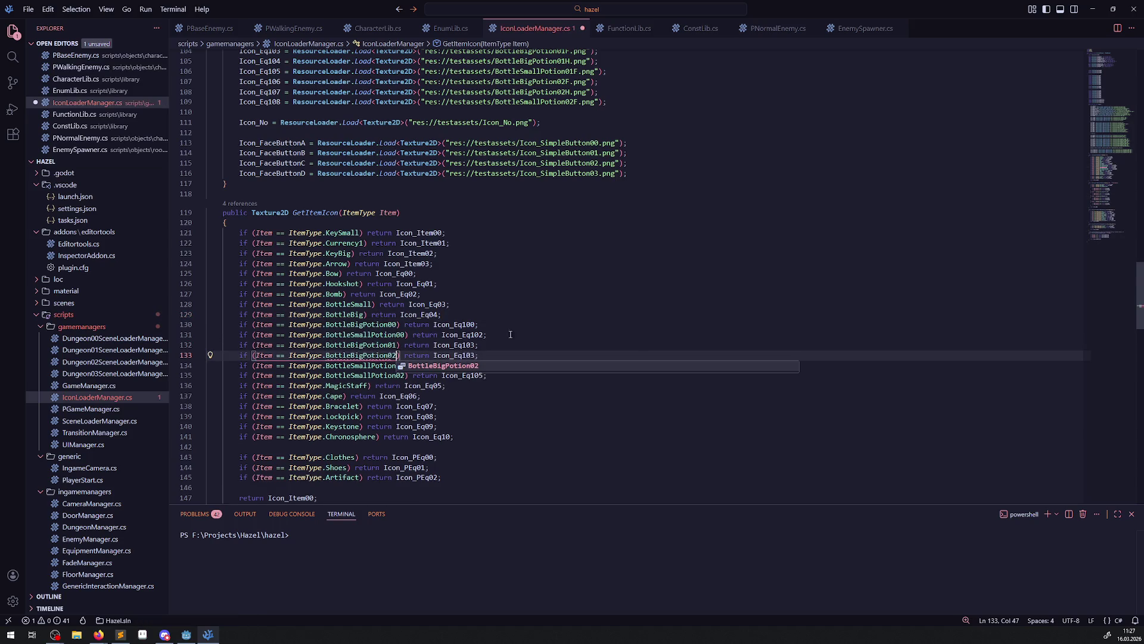
left_click(492, 325)
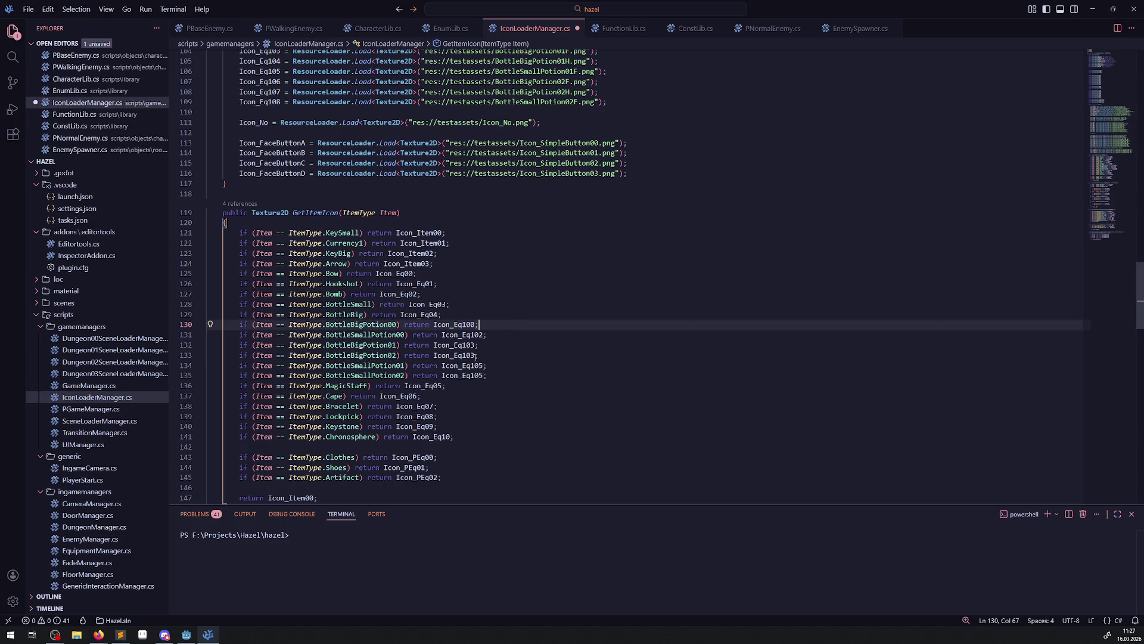
mouse_move(469, 356)
scroll(501, 296, "up", 4)
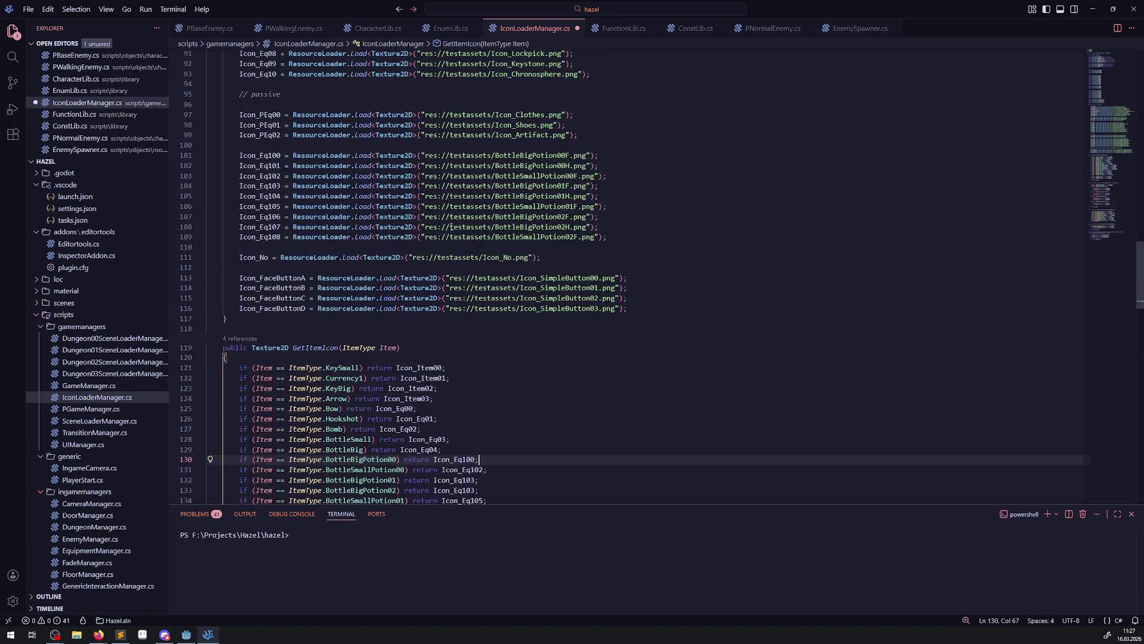
left_click_drag(240, 185, 611, 187)
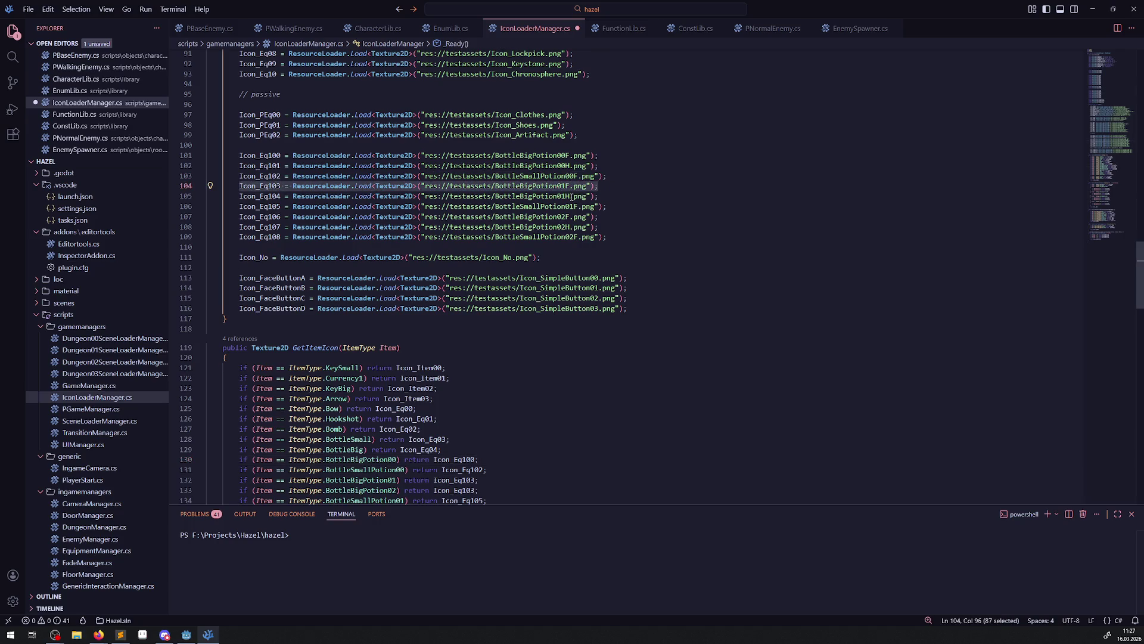
mouse_move(572, 198)
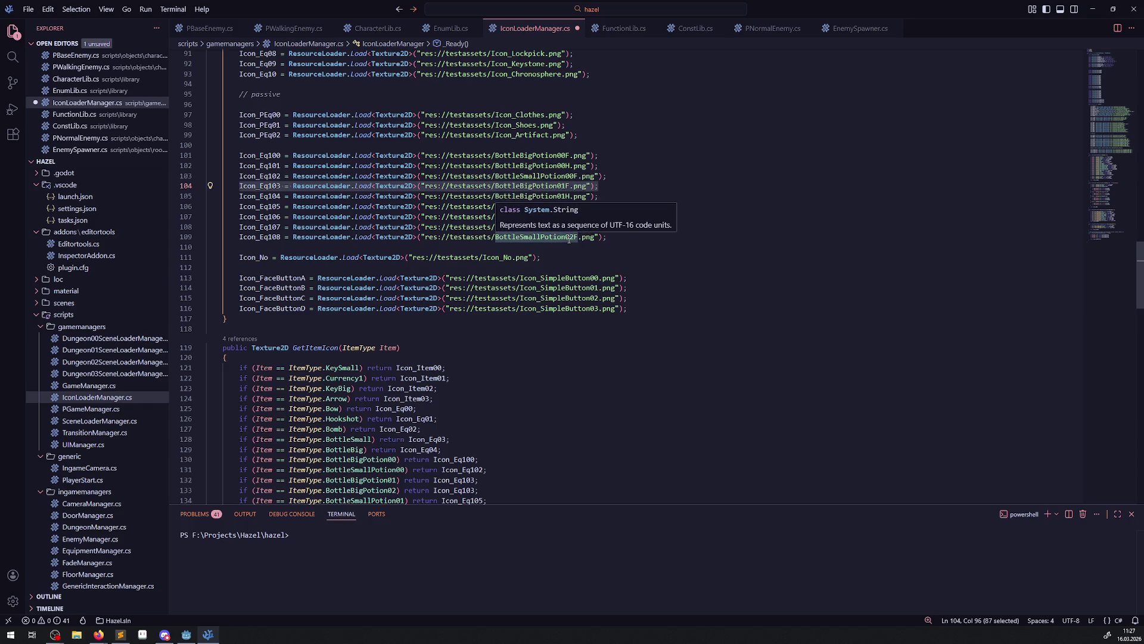
scroll(467, 362, "down", 2)
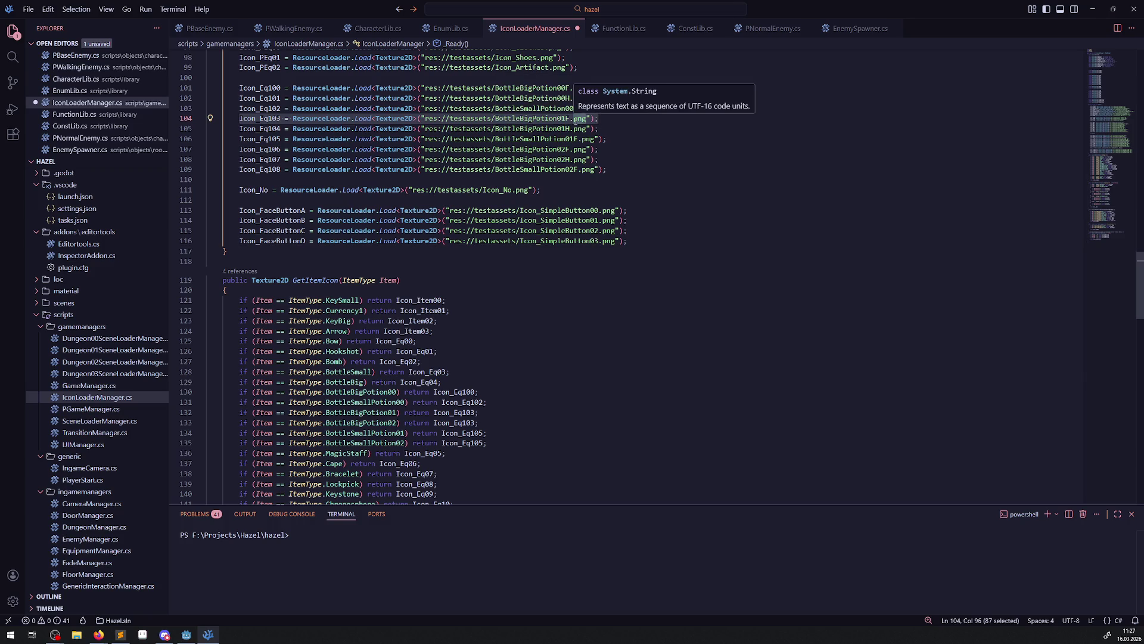
scroll(721, 140, "up", 3)
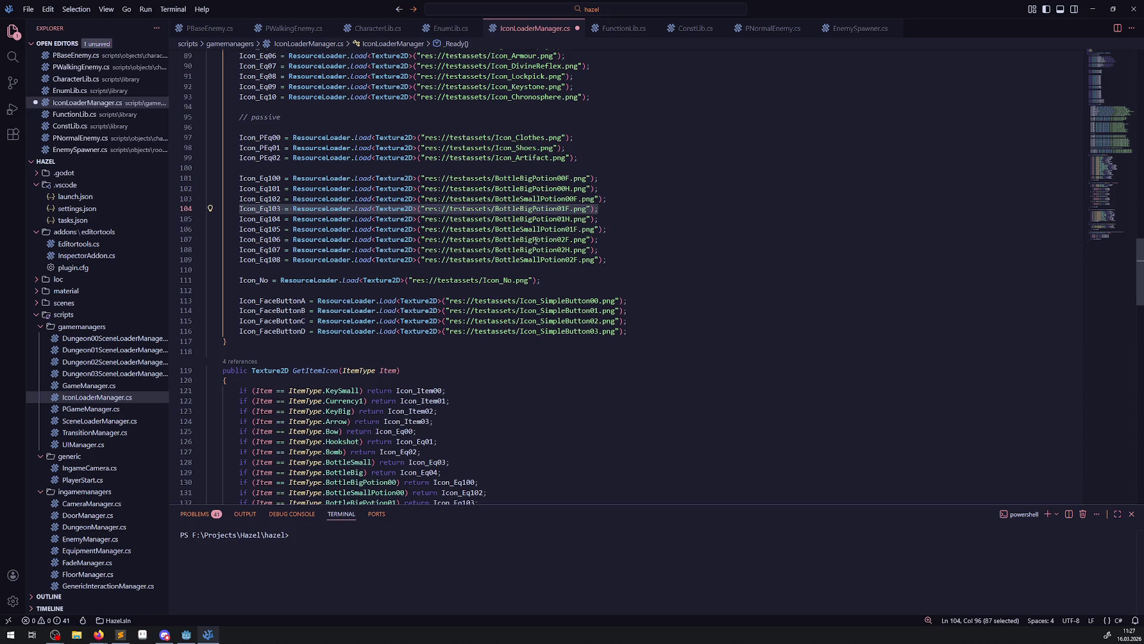
left_click(267, 239)
scroll(444, 398, "down", 5)
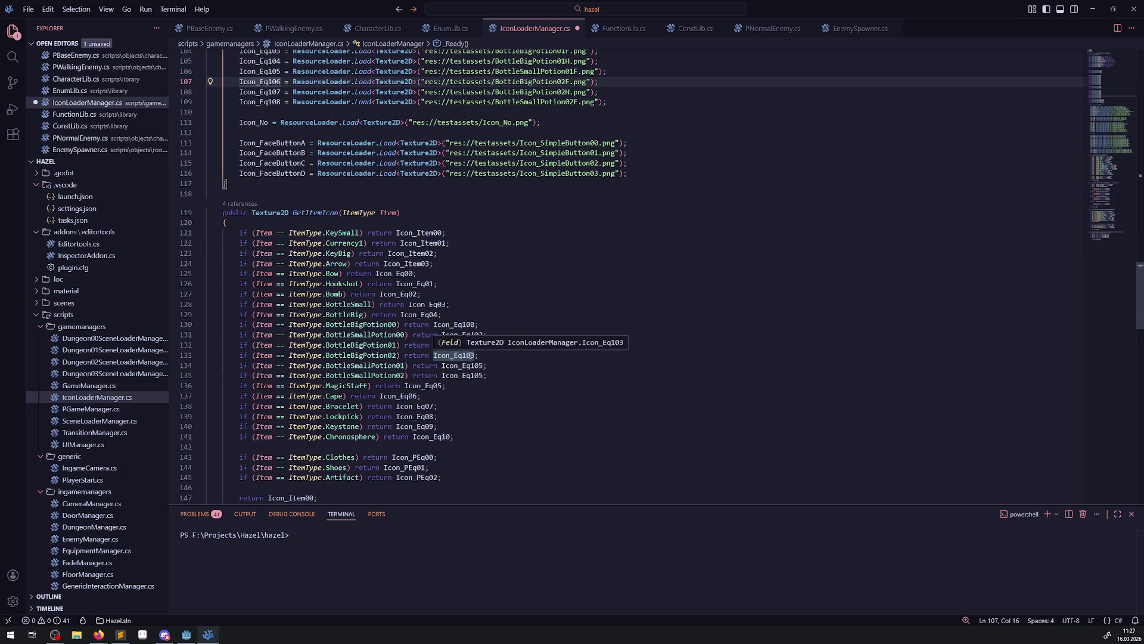
Change BottleBigPotion02's return value from Icon_Eq103 to Icon_Eq106
left_click(488, 375)
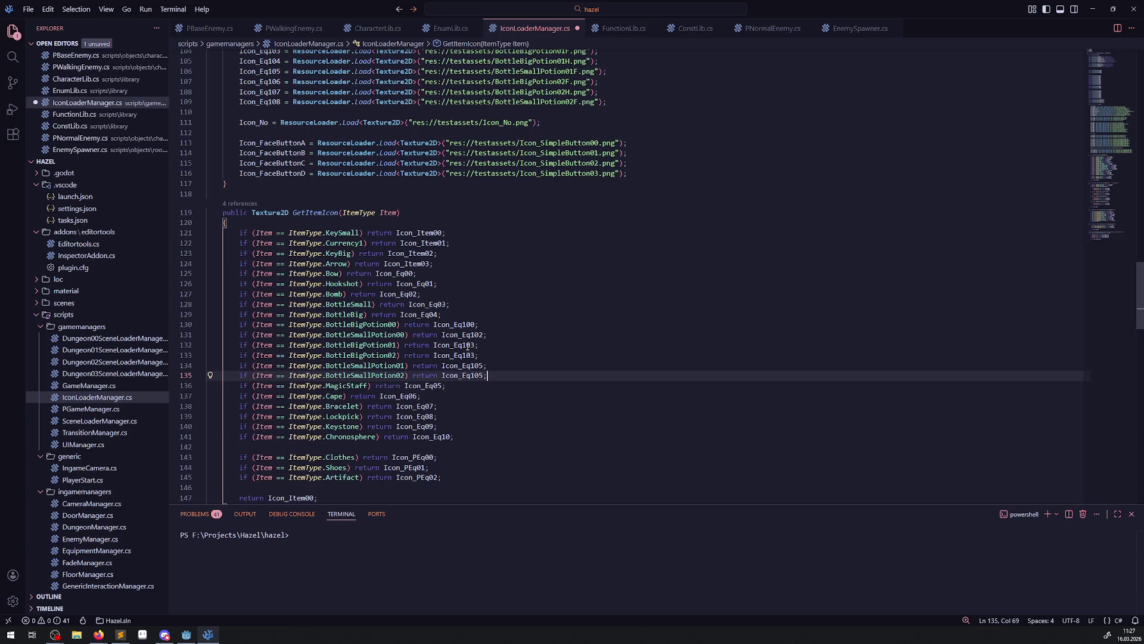
left_click(474, 356)
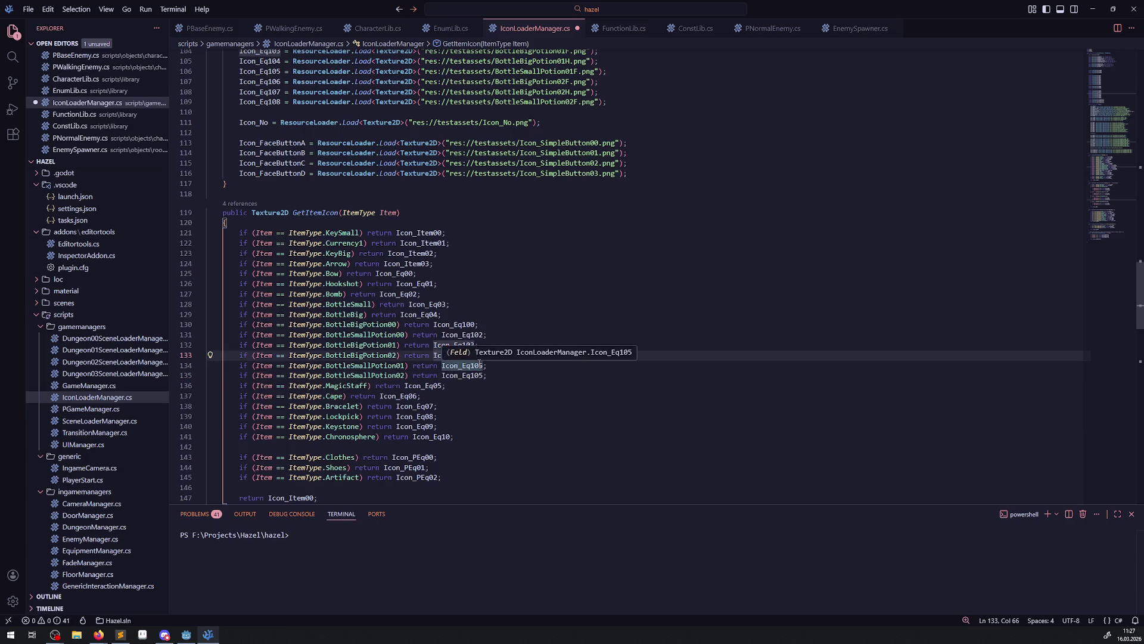
key("BackSpace")
type("6;")
scroll(496, 345, "down", 10)
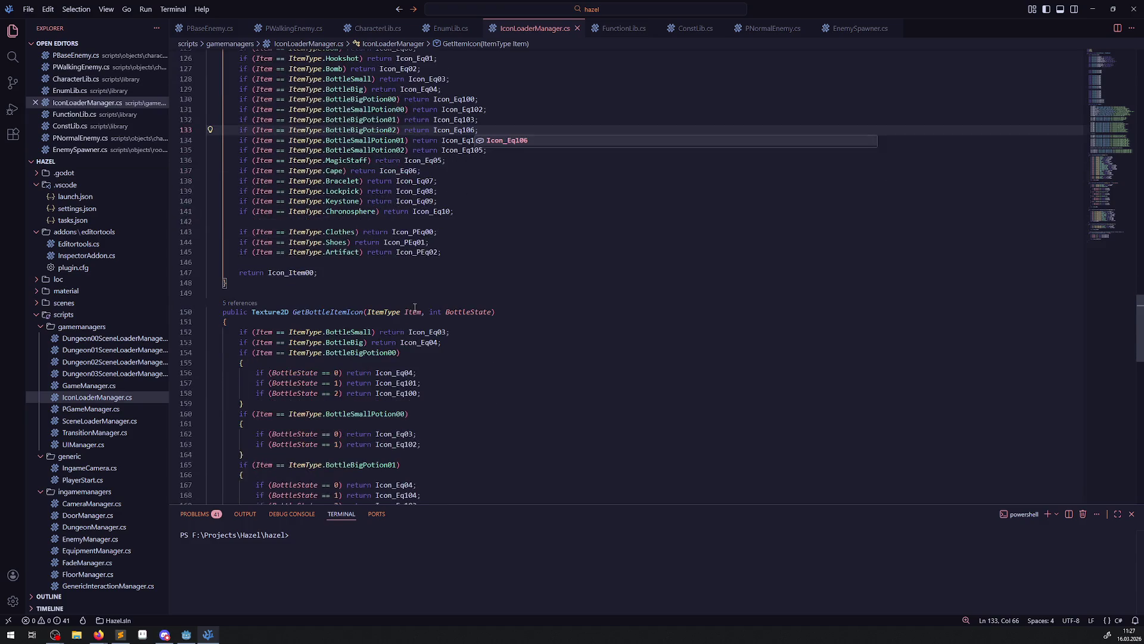
scroll(407, 344, "down", 2)
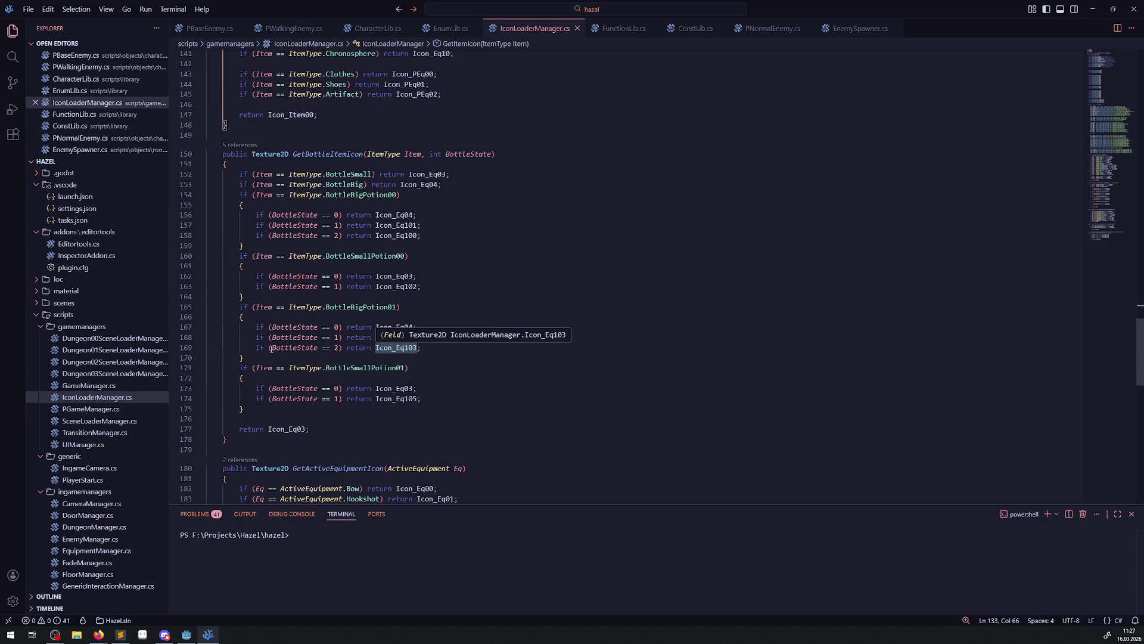
scroll(401, 287, "up", 10)
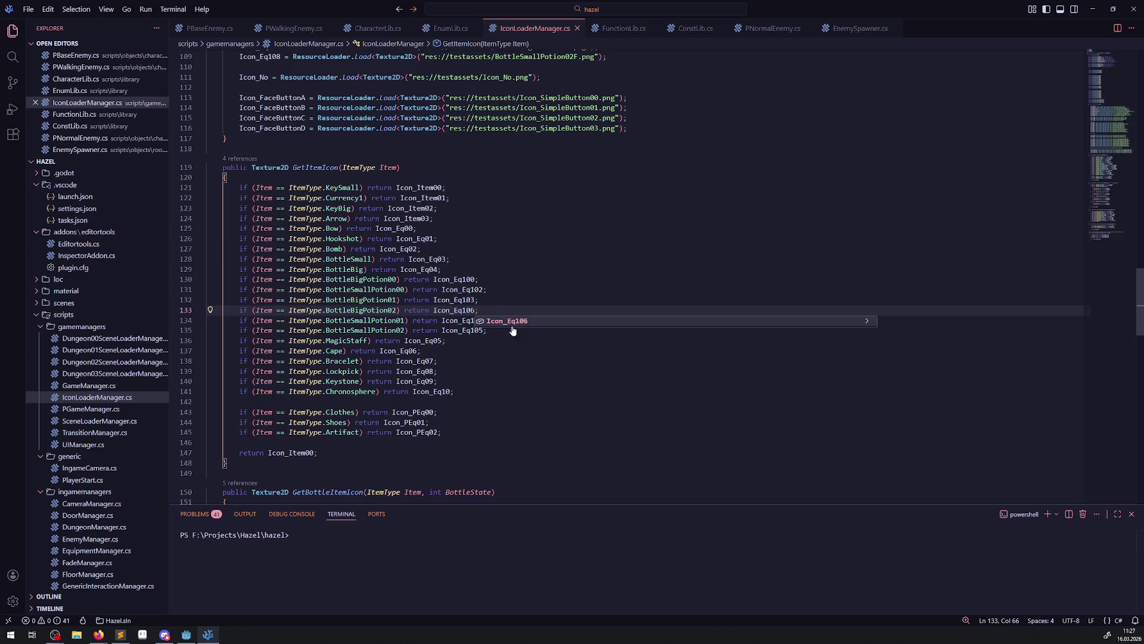
Inspect BottleSmallPotion02's return value and the Icon_Eq105 texture load path
left_click(457, 350)
left_click_drag(382, 331, 492, 329)
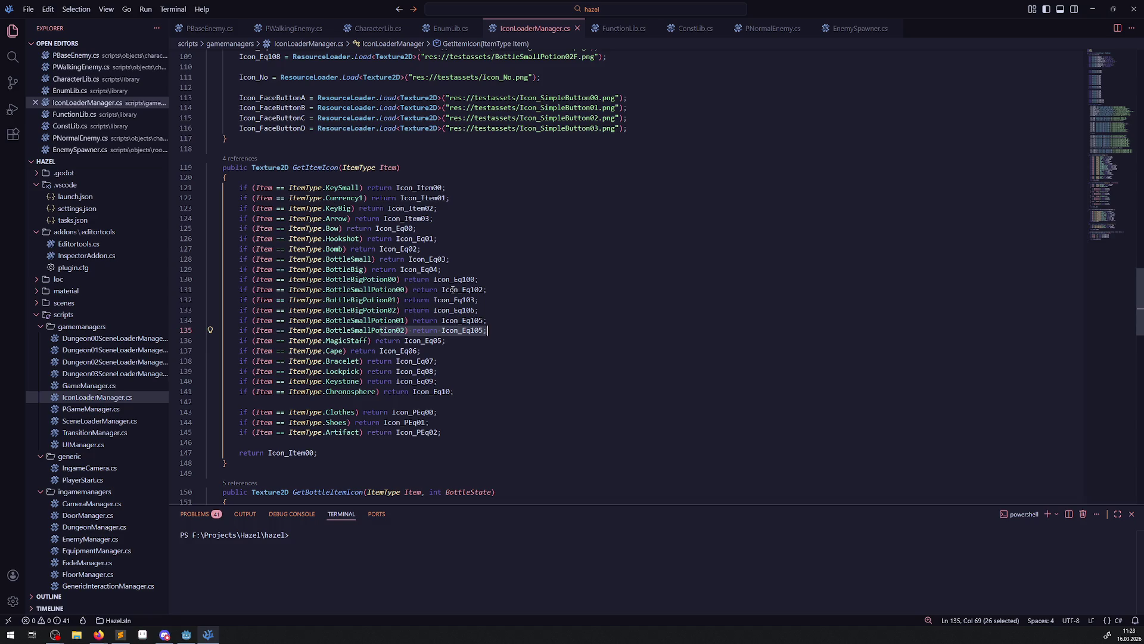
scroll(453, 291, "up", 1)
scroll(495, 257, "up", 2)
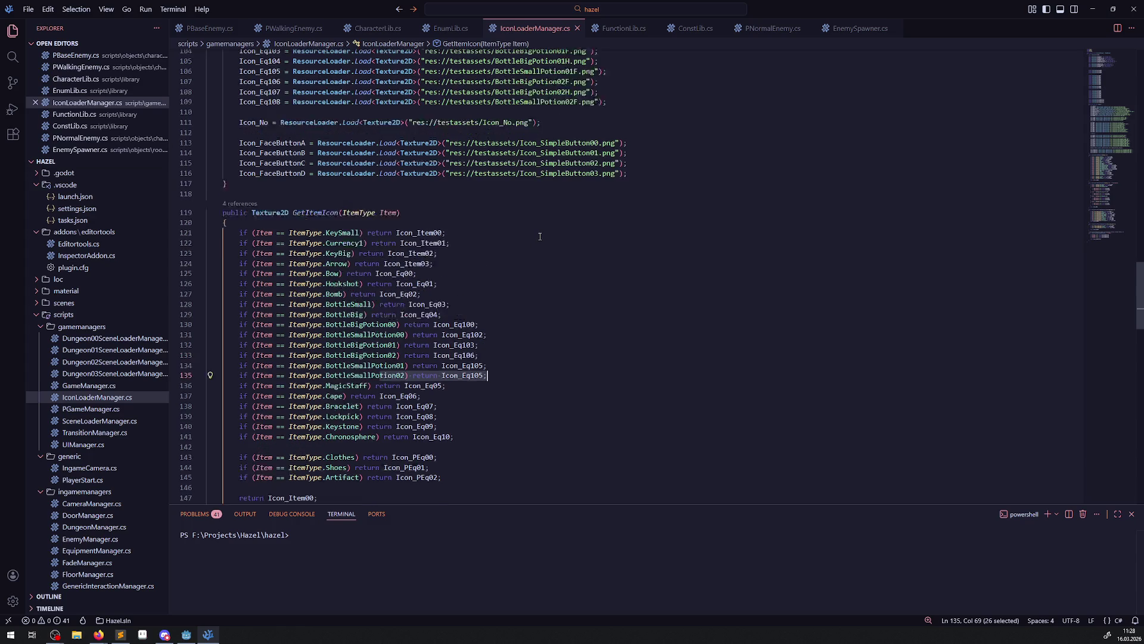
scroll(527, 254, "up", 3)
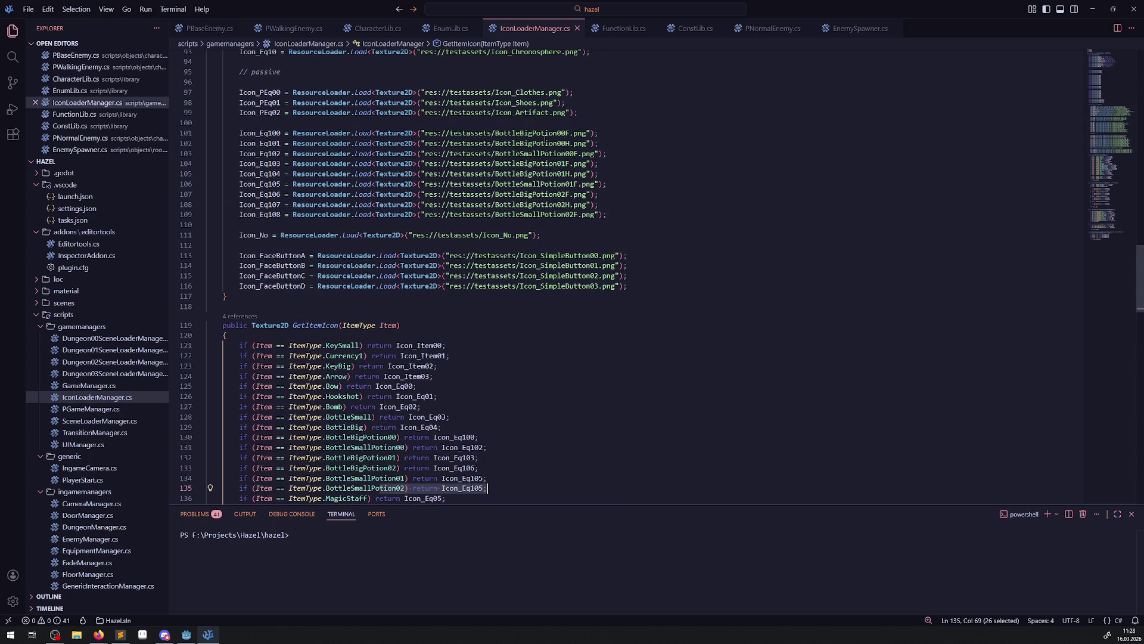
left_click_drag(283, 183, 607, 184)
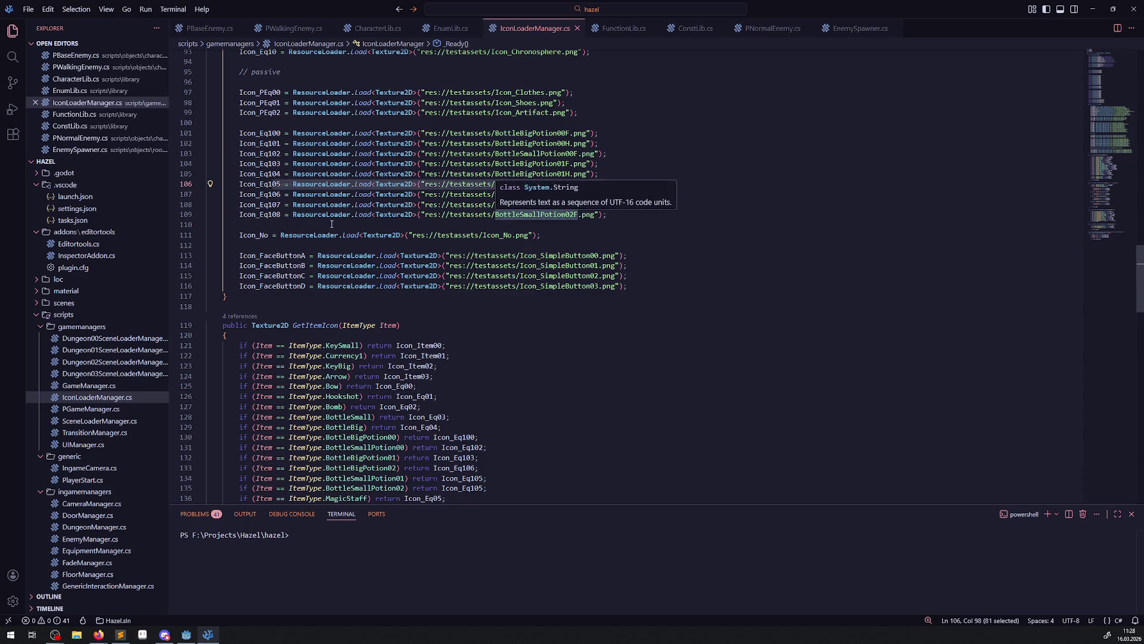
scroll(472, 365, "down", 3)
Make BottleSmallPotion02 return Icon_Eq108 on line 135 and save IconLoaderManager.cs
left_click(482, 397)
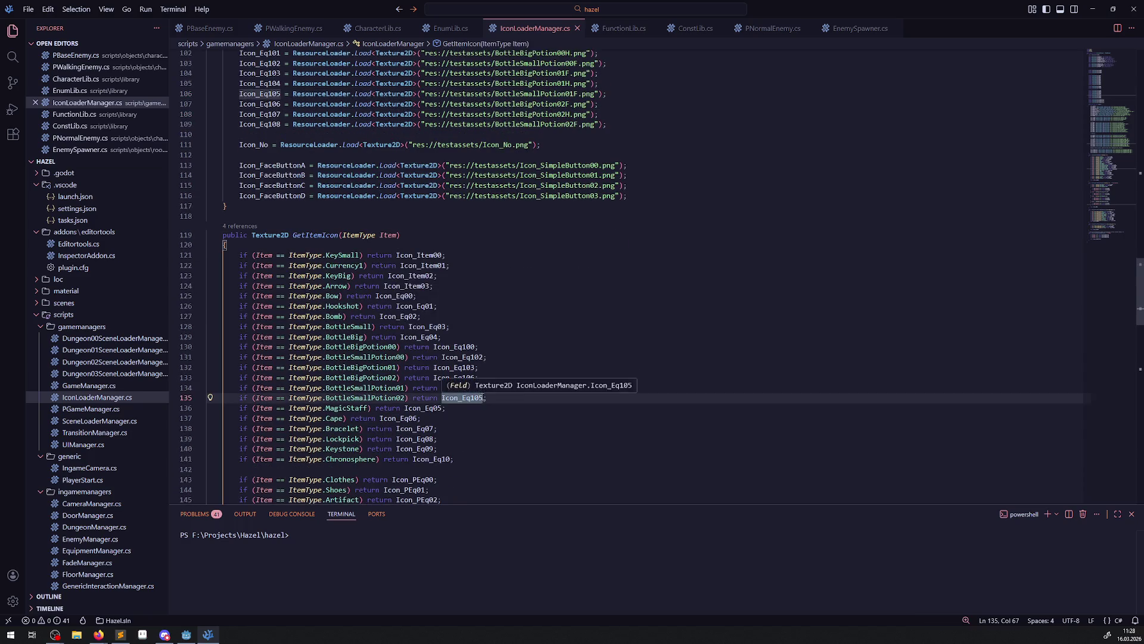
key("BackSpace")
type("8")
left_click(462, 337)
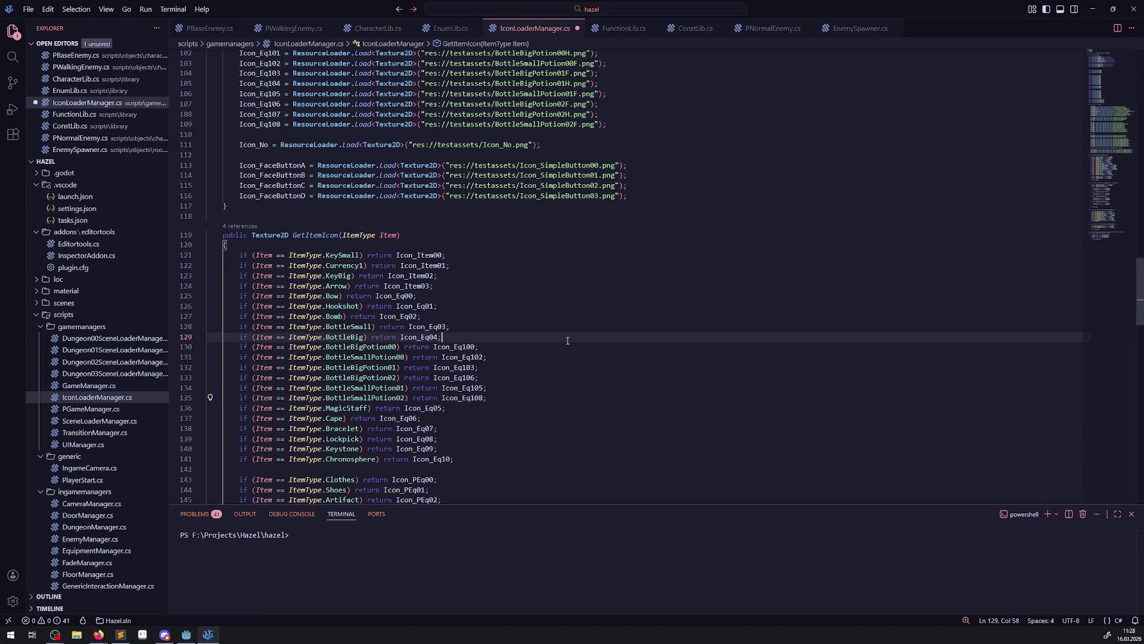
key("ctrl+s")
scroll(463, 336, "down", 8)
scroll(462, 336, "down", 5)
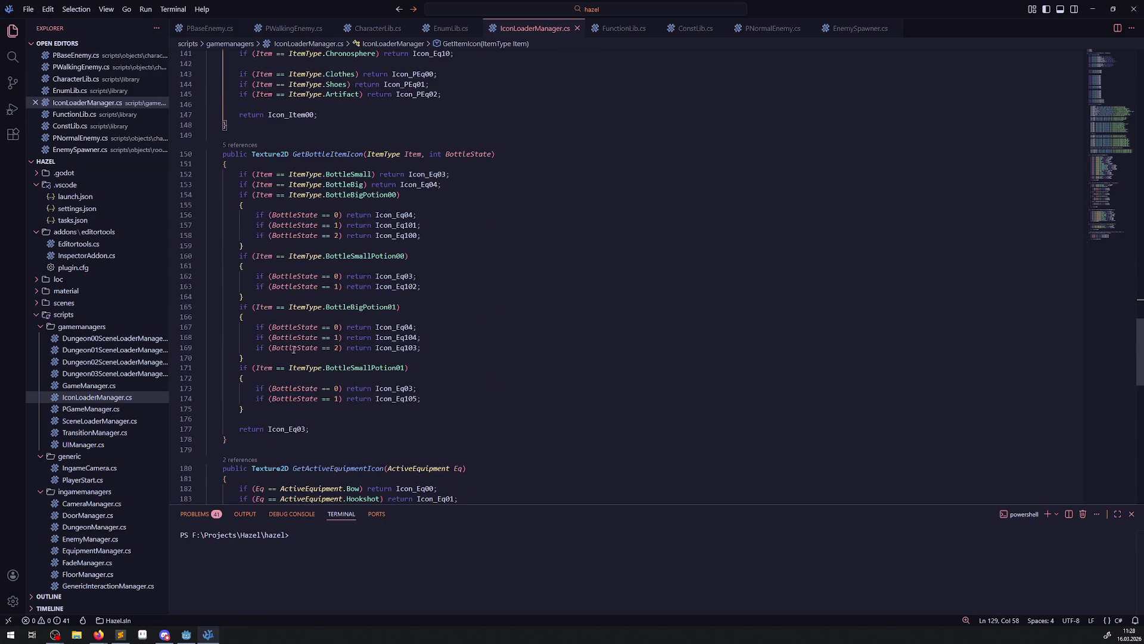
Copy the BottleBigPotion01 and BottleSmallPotion01 blocks after line 175, renamed to BottleBigPotion02 and BottleSmallPotion02
left_click_drag(258, 409, 226, 308)
key("ctrl+c")
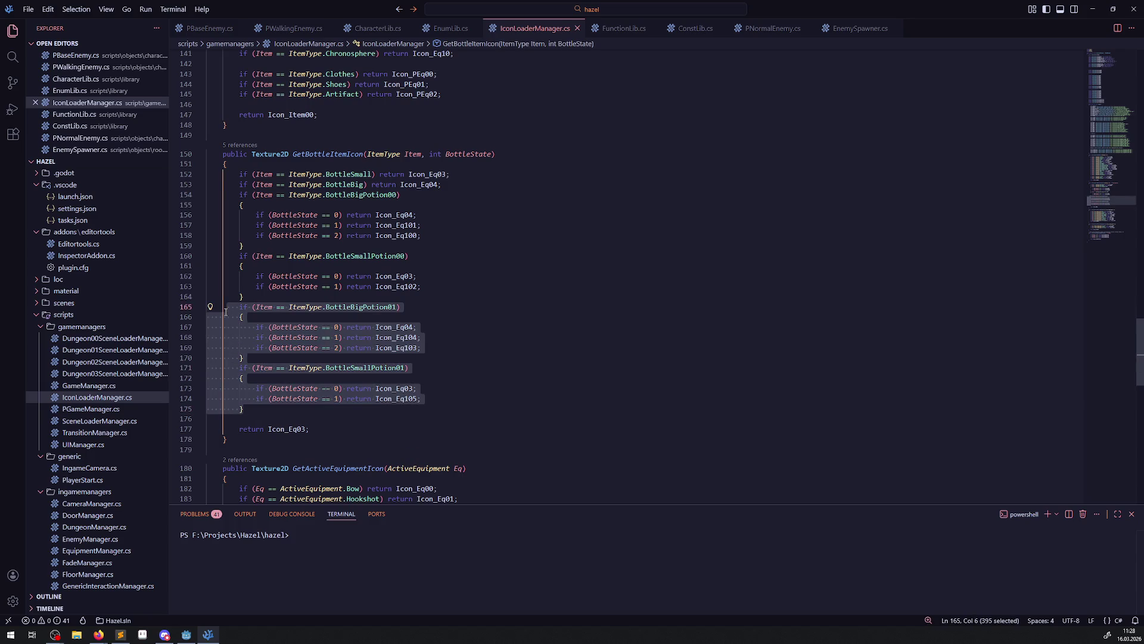
left_click(249, 410)
key("Return")
key("ctrl+v")
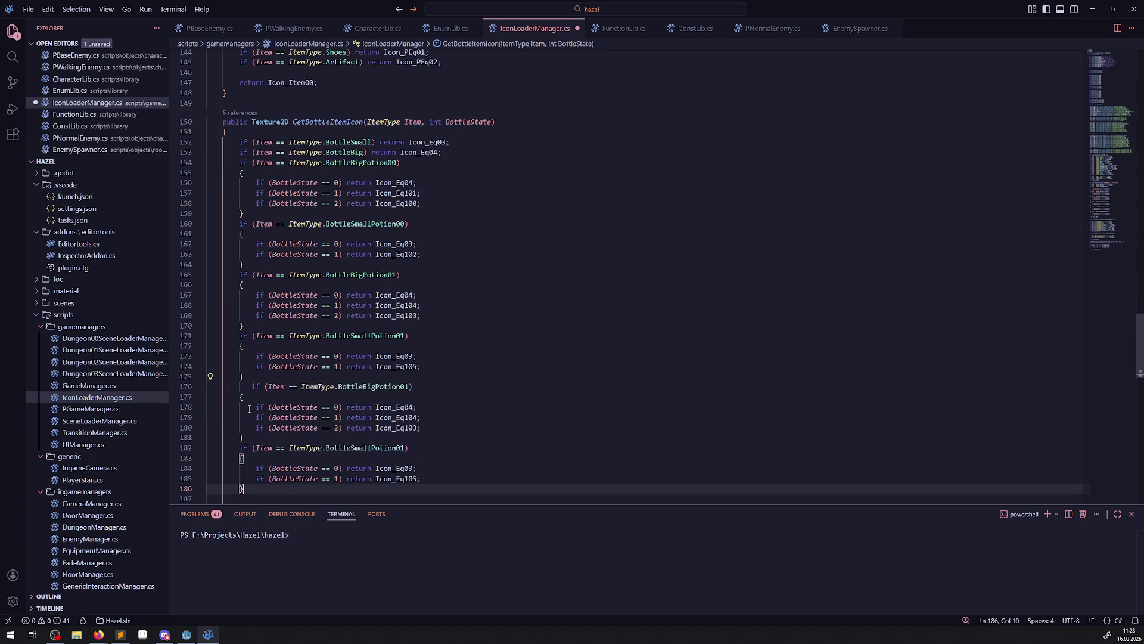
left_click(396, 387)
key("BackSpace")
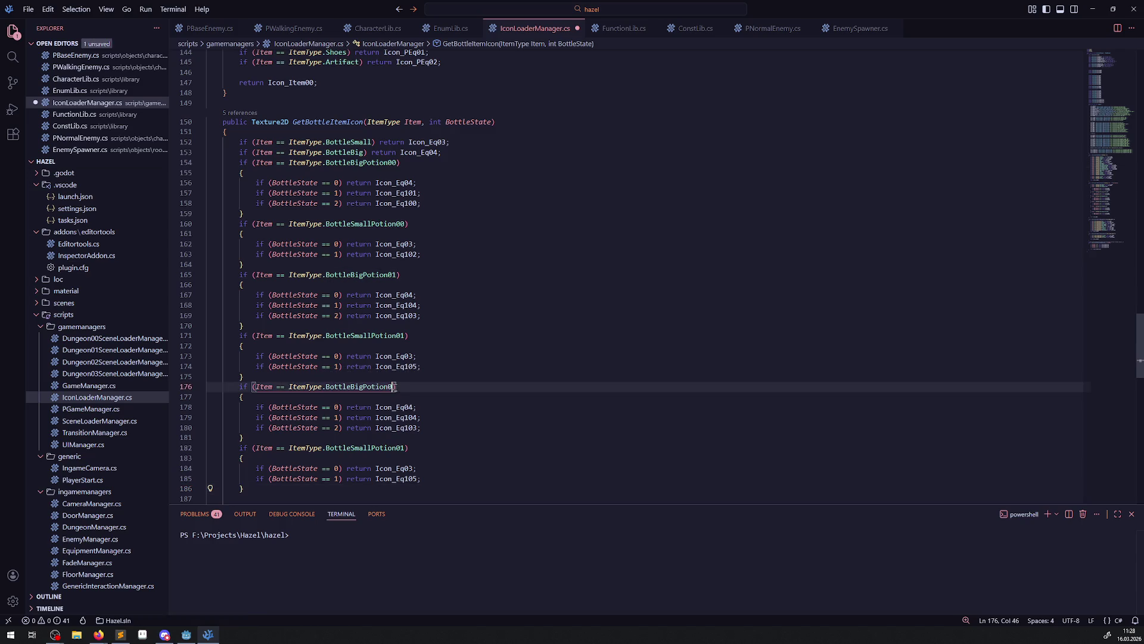
type("2")
scroll(401, 381, "down", 2)
left_click(403, 380)
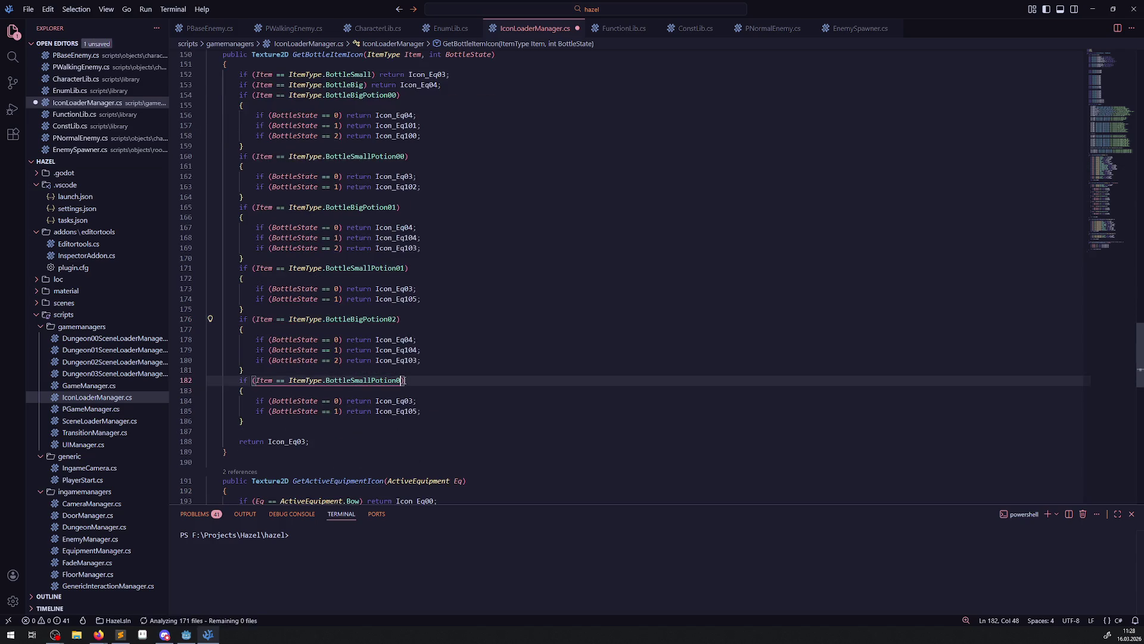
key("BackSpace")
type("2")
Change the copied icons to Icon_Eq107, Icon_Eq106 and Icon_Eq108, then save
left_click(419, 349)
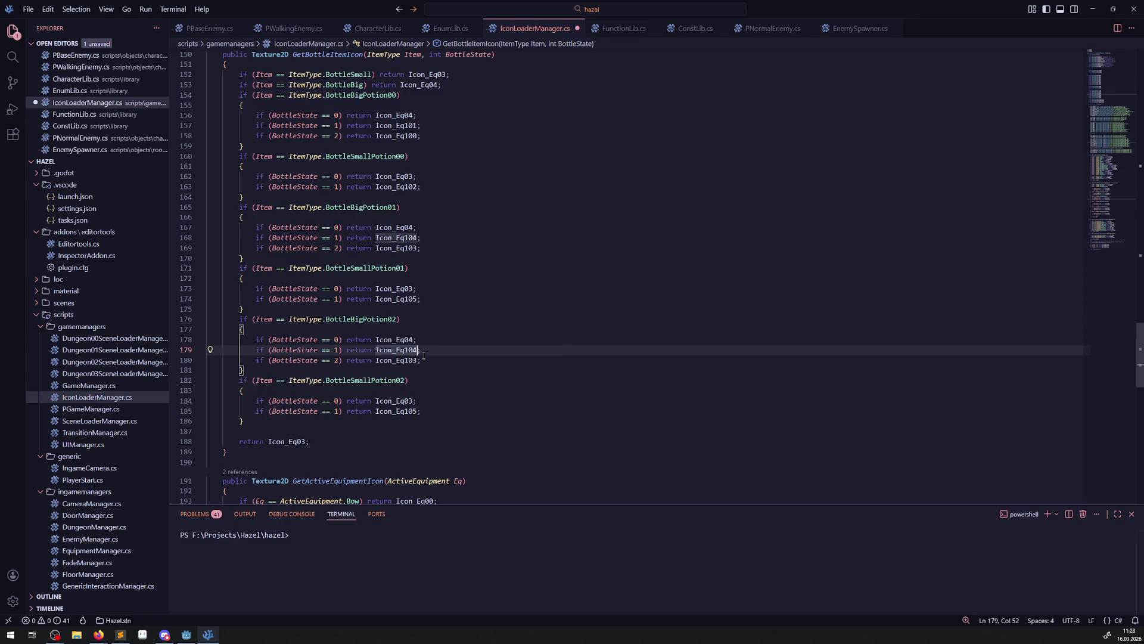
key("BackSpace")
type("7")
left_click(419, 360)
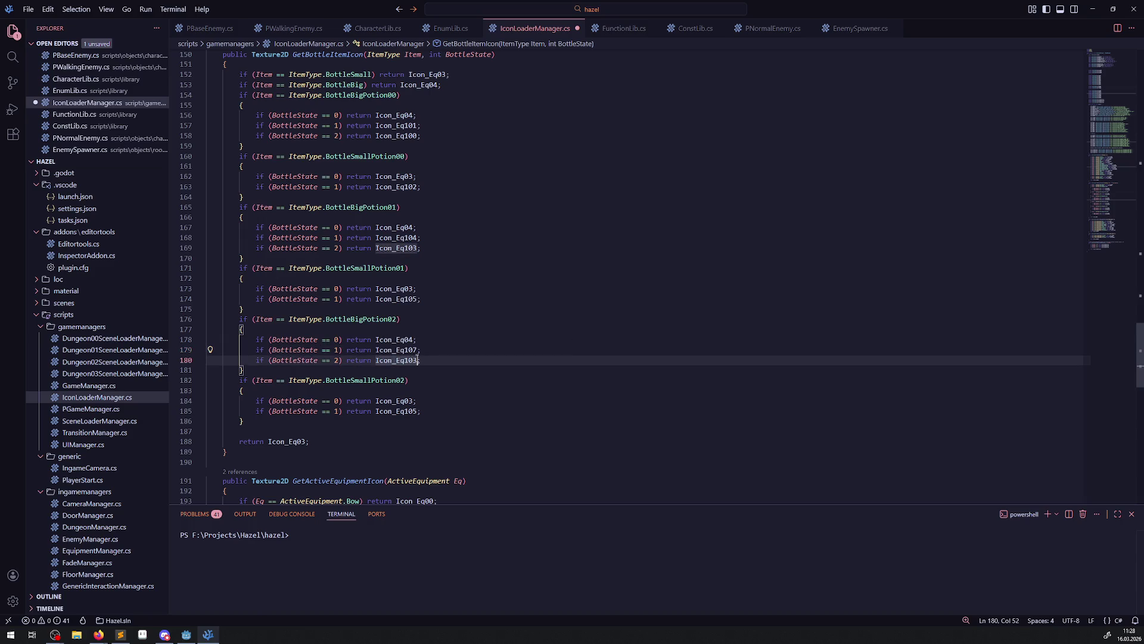
key("BackSpace")
type("6")
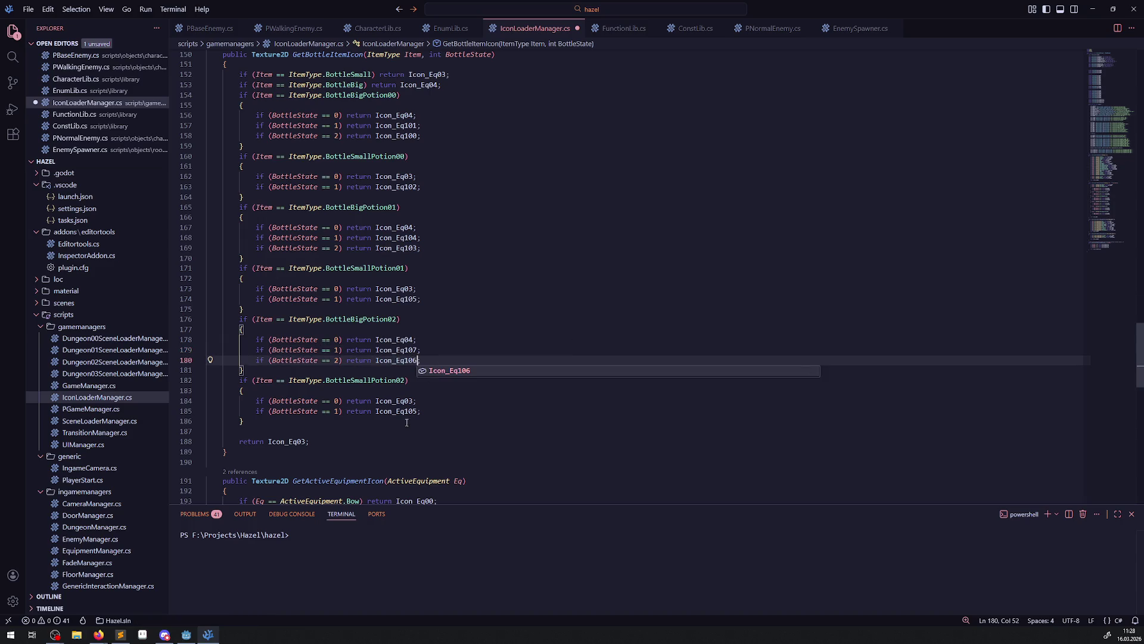
left_click(418, 411)
key("BackSpace")
type("8")
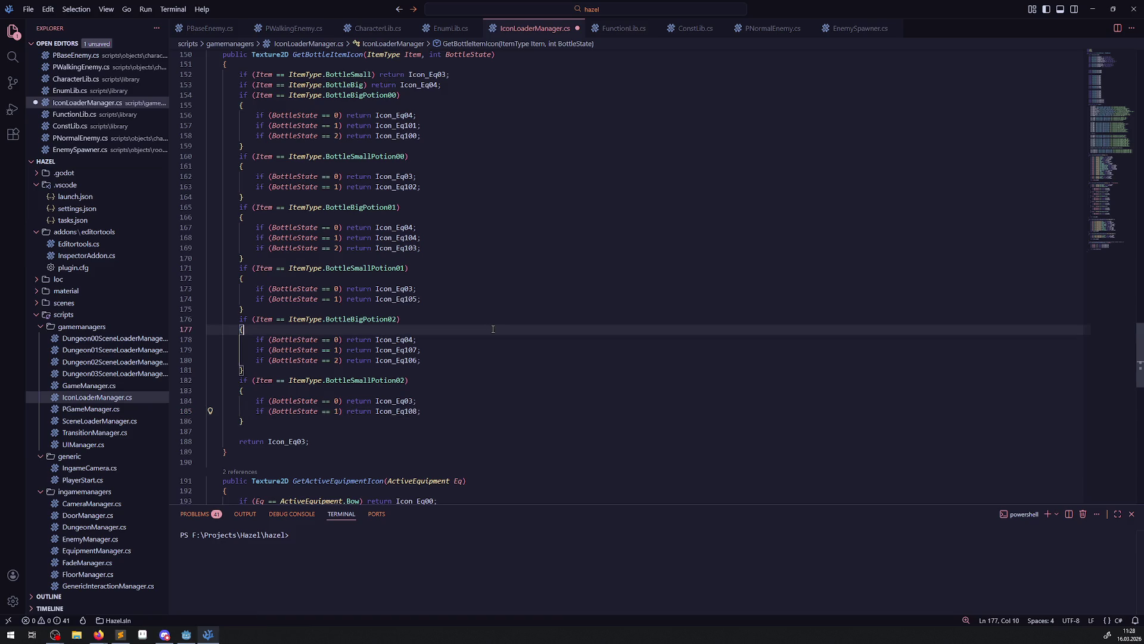
left_click(493, 329)
key("ctrl+s")
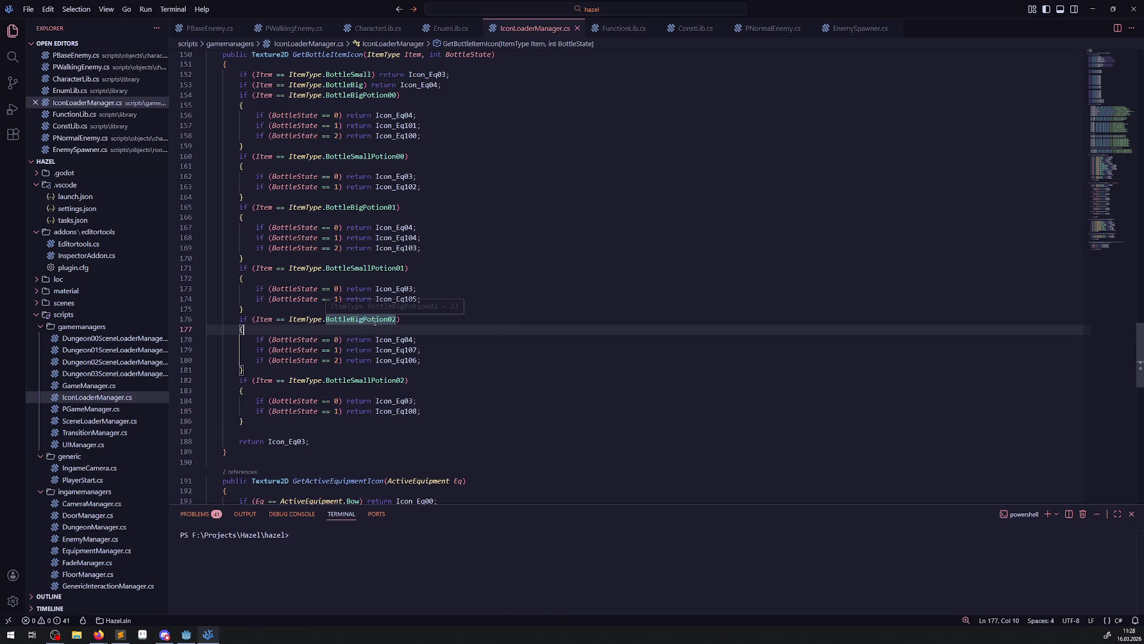
Look up where BottleBigPotion02 is defined, then return to Godot
left_click(365, 319, "ctrl")
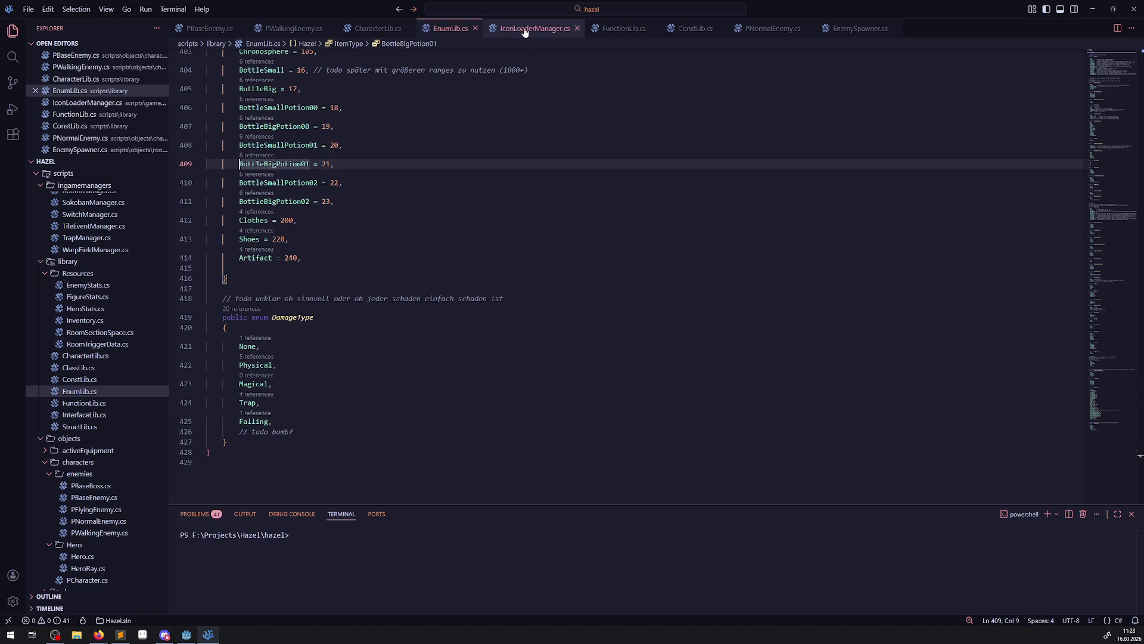
left_click(505, 34)
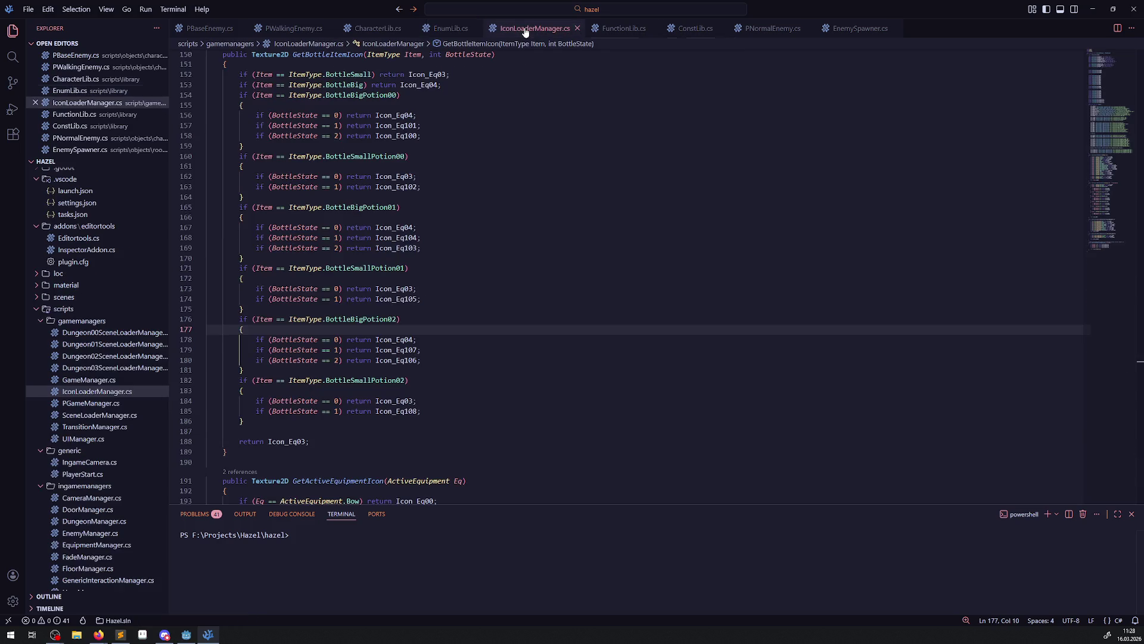
left_click(186, 634)
Select SmallChest8 and build the .NET project
scroll(282, 232, "right", 5)
scroll(283, 232, "down", 1)
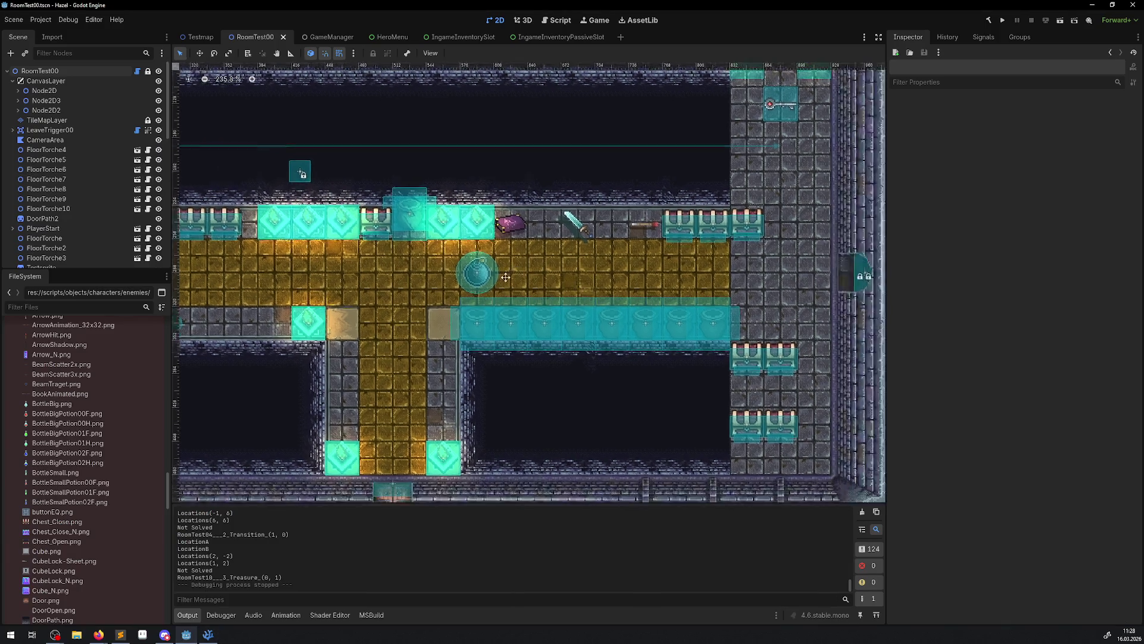
left_click(649, 329)
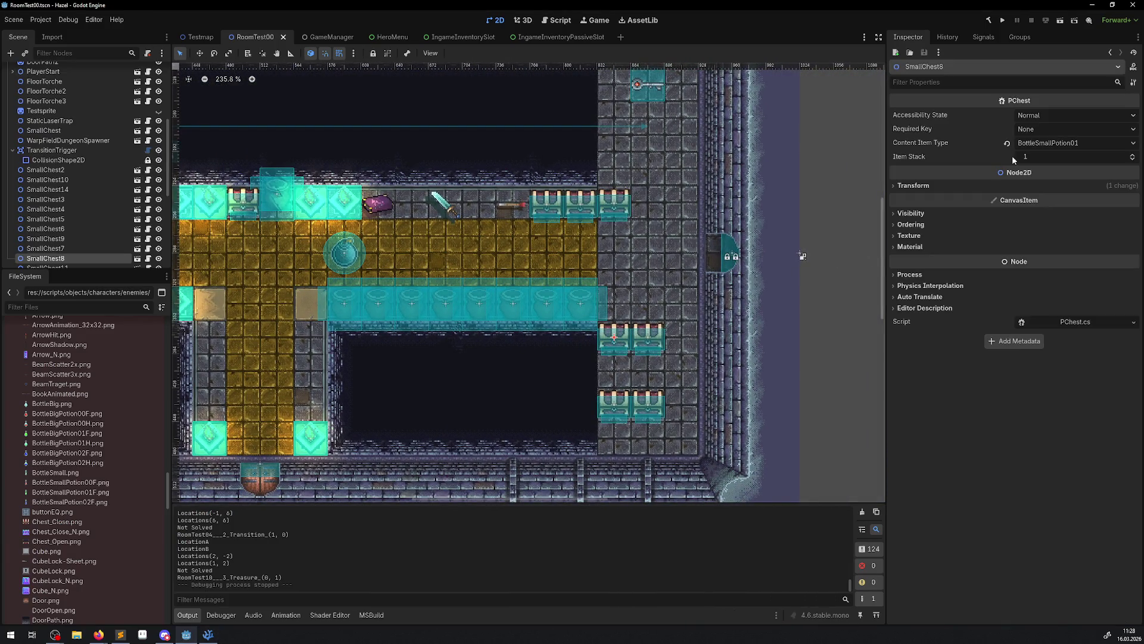
left_click(1043, 145)
left_click(996, 19)
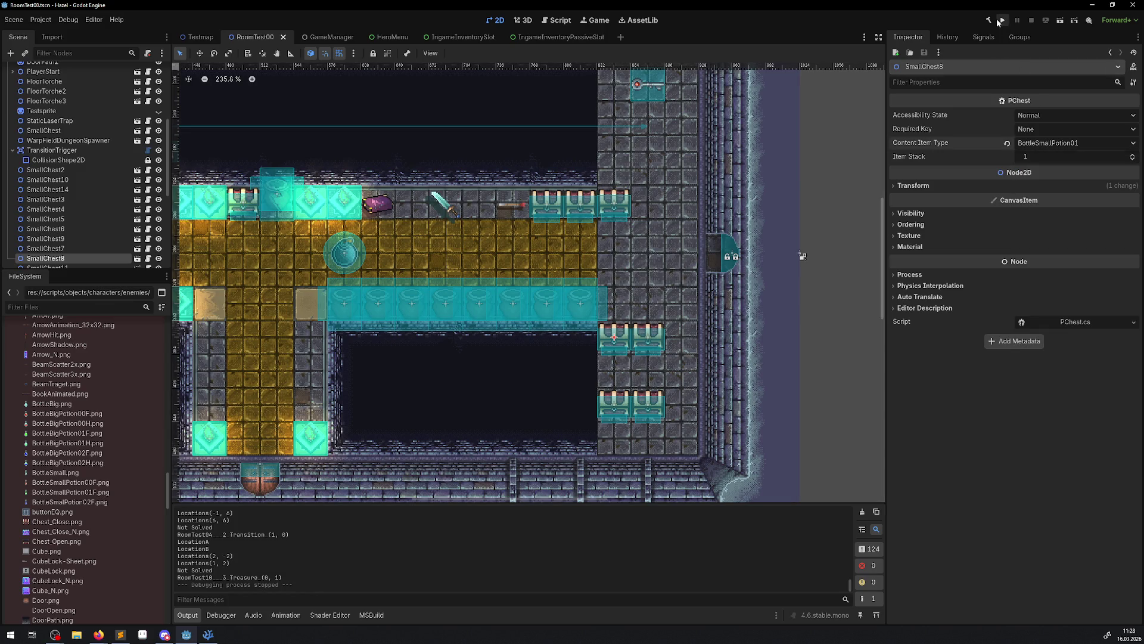
left_click(988, 20)
Give SmallChest8 BottleSmallPotion02 and SmallChest9 BottleBigPotion02, then run the game
left_click(1025, 146)
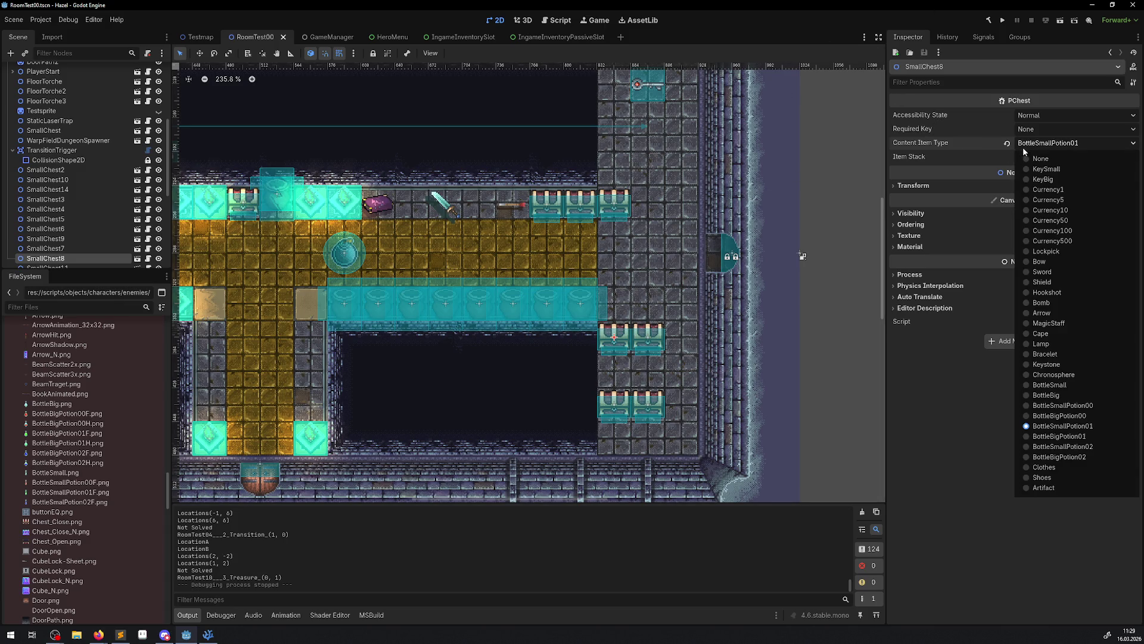
left_click(1040, 447)
left_click(614, 405)
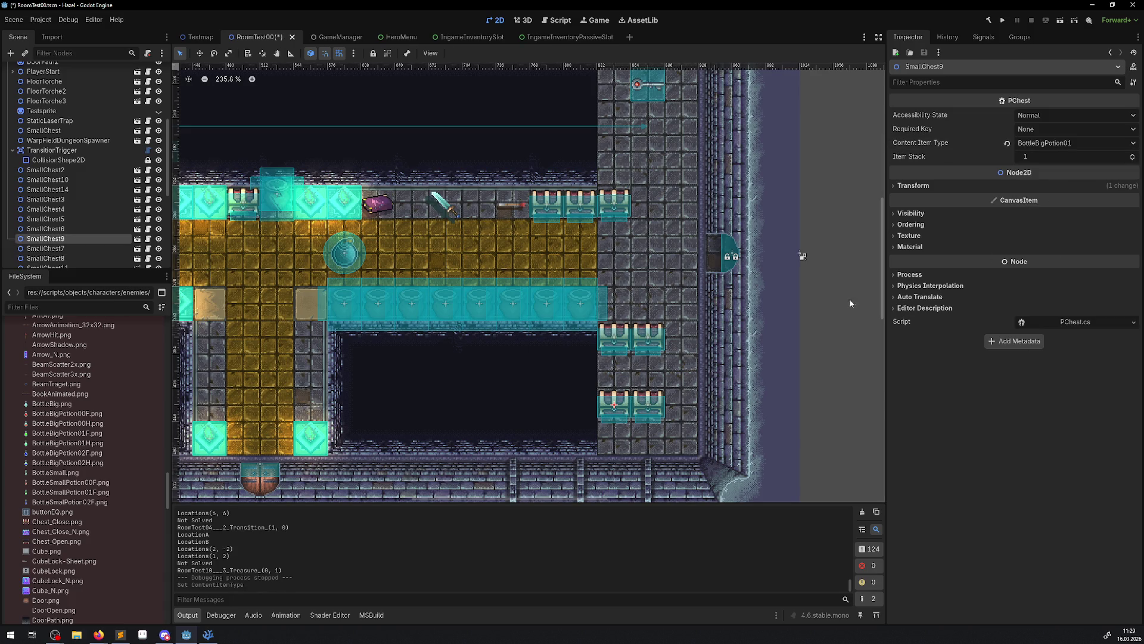
left_click(1044, 143)
left_click(1072, 456)
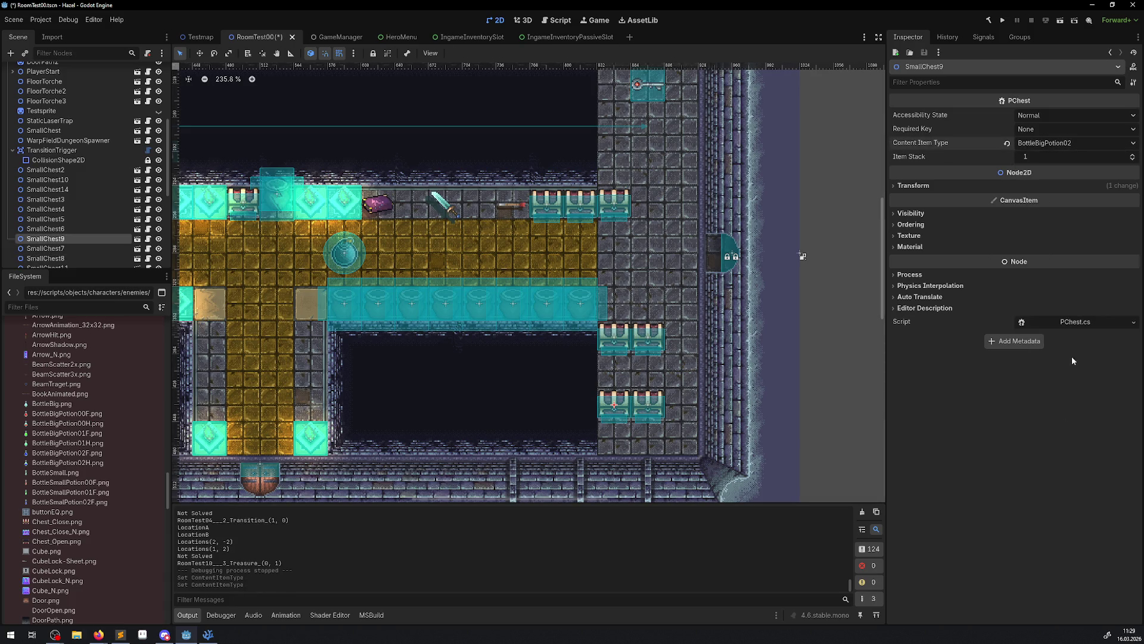
left_click(1006, 20)
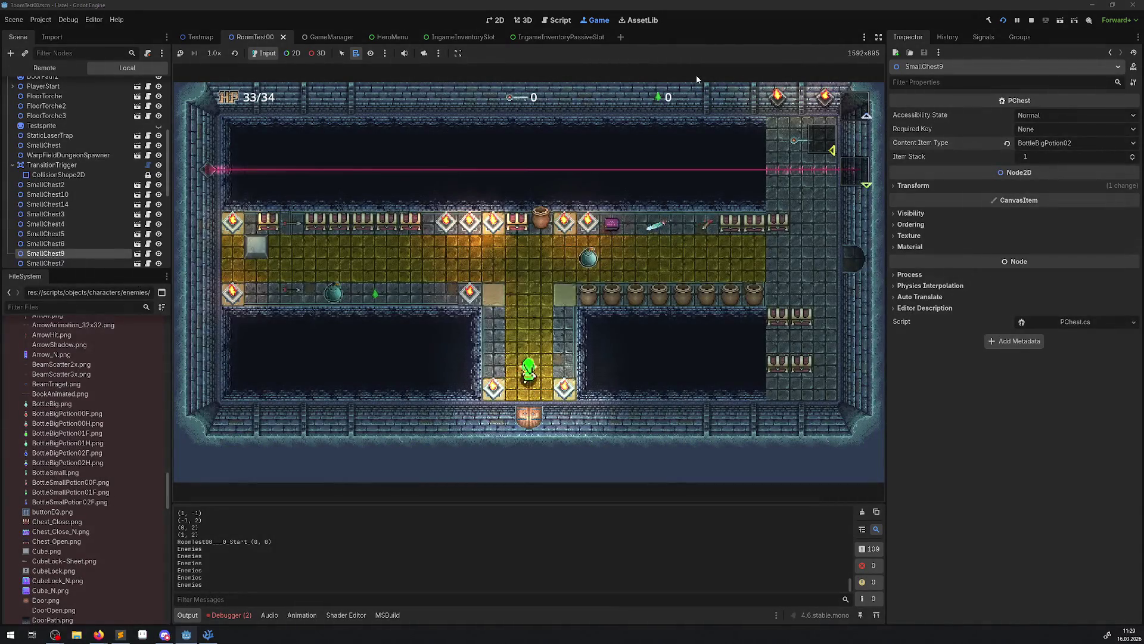
Walk the player to a chest and open it, then stop the game and view the errors
key("Up")
key("Right")
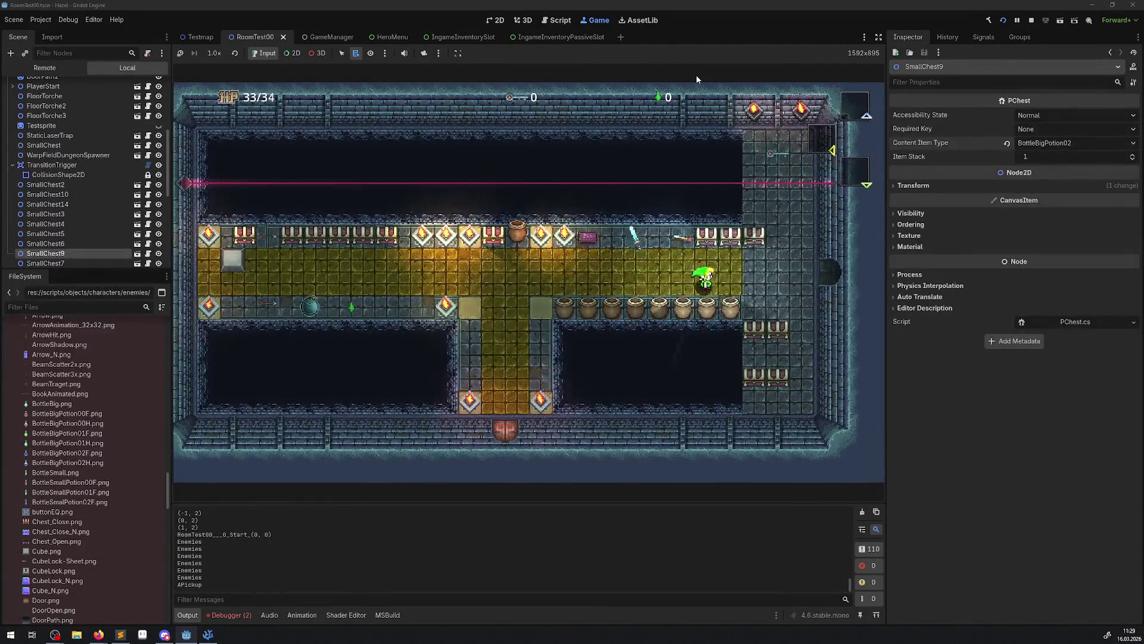
key("Right")
key("Up")
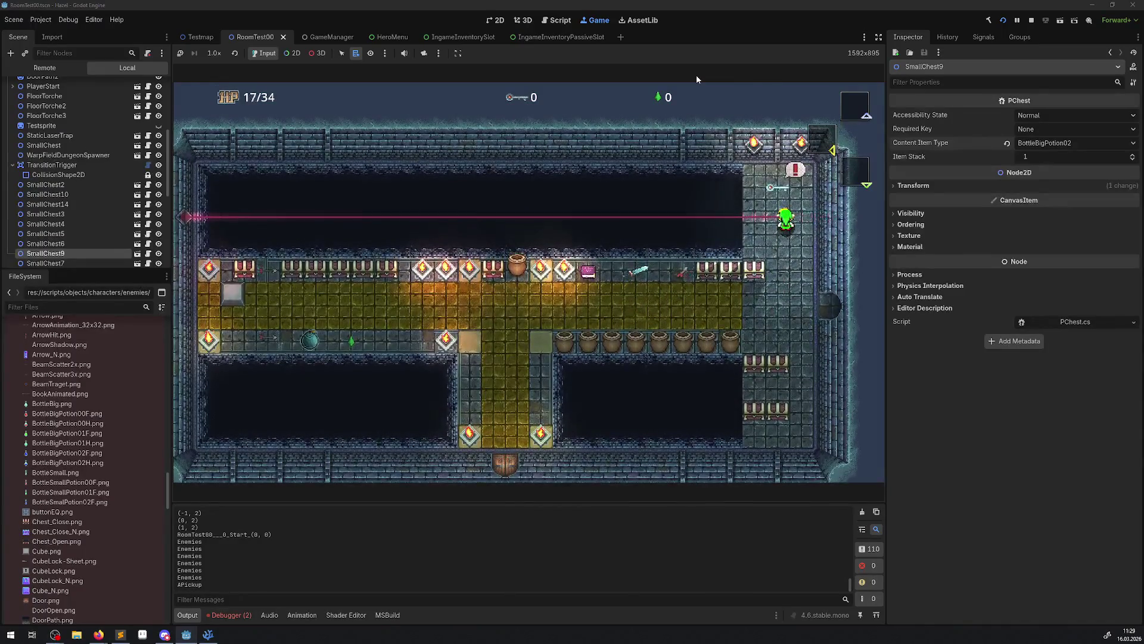
key("Down")
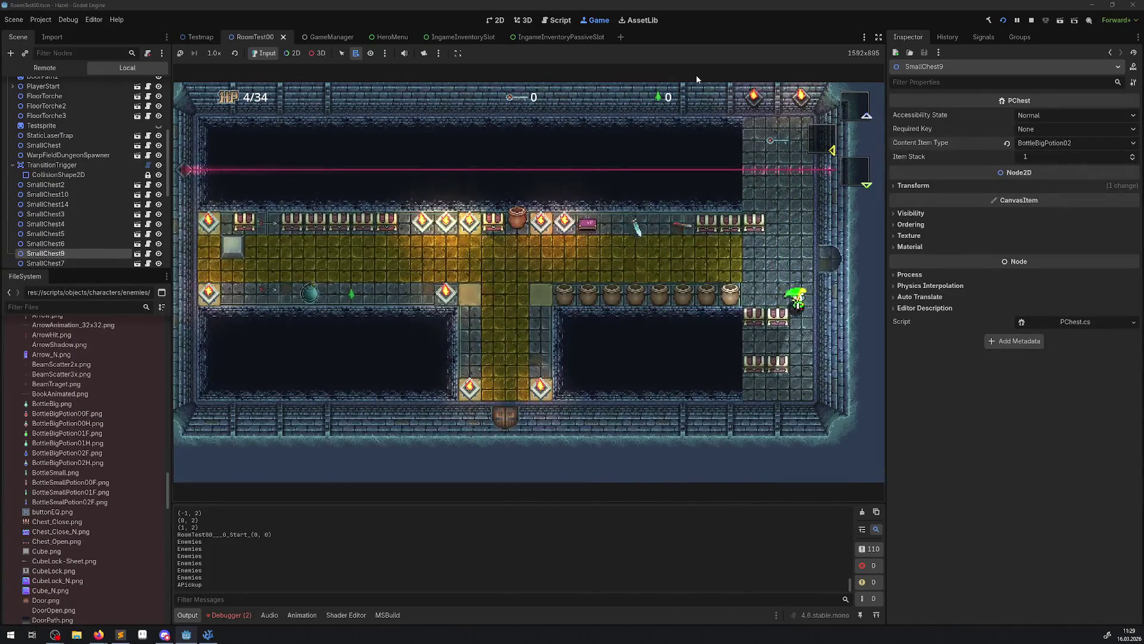
key("Down")
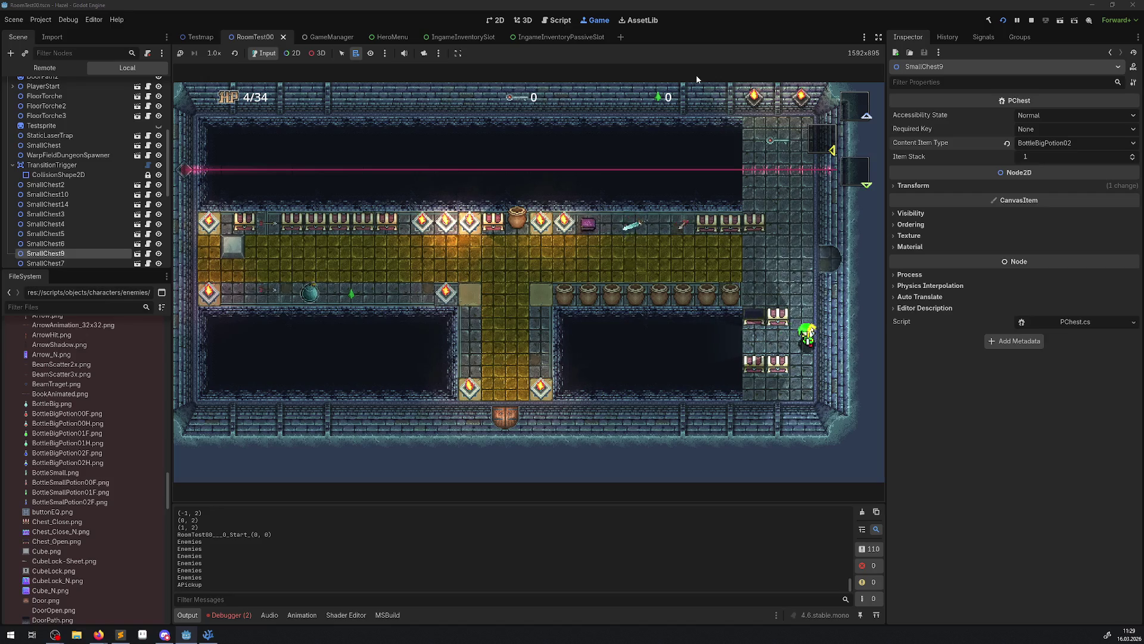
left_click(1031, 20)
left_click(227, 616)
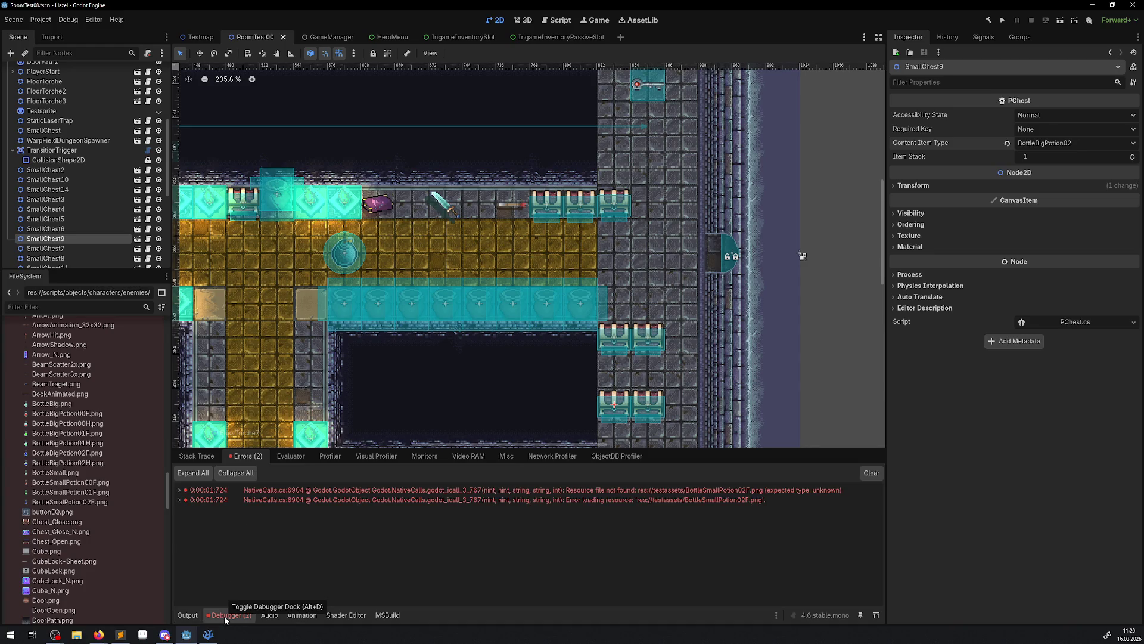
Check the ResourceLoader.Load paths, finding Icon_Eq108 loads res://testassets/BottleSmallPotion02F.png
left_click(208, 634)
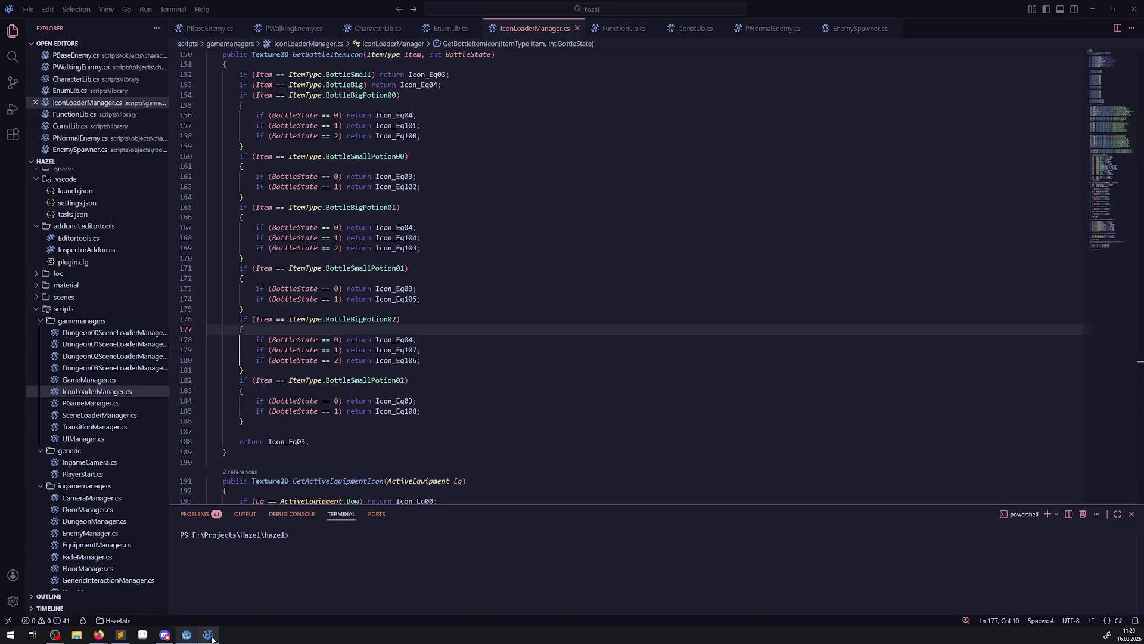
scroll(494, 360, "up", 15)
scroll(496, 356, "up", 2)
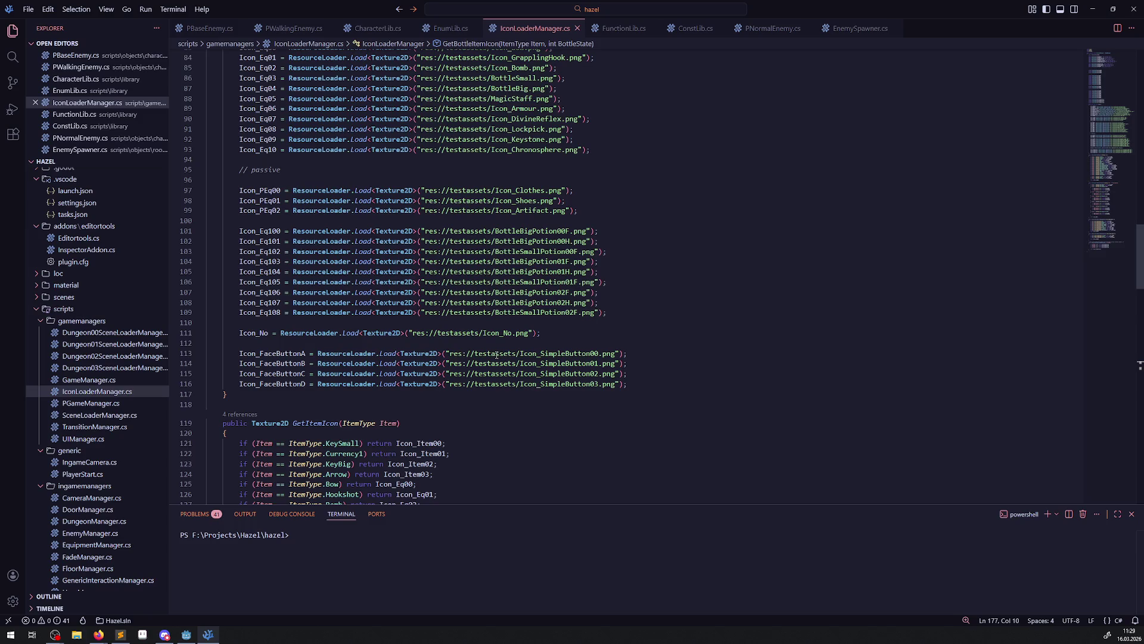
mouse_move(494, 355)
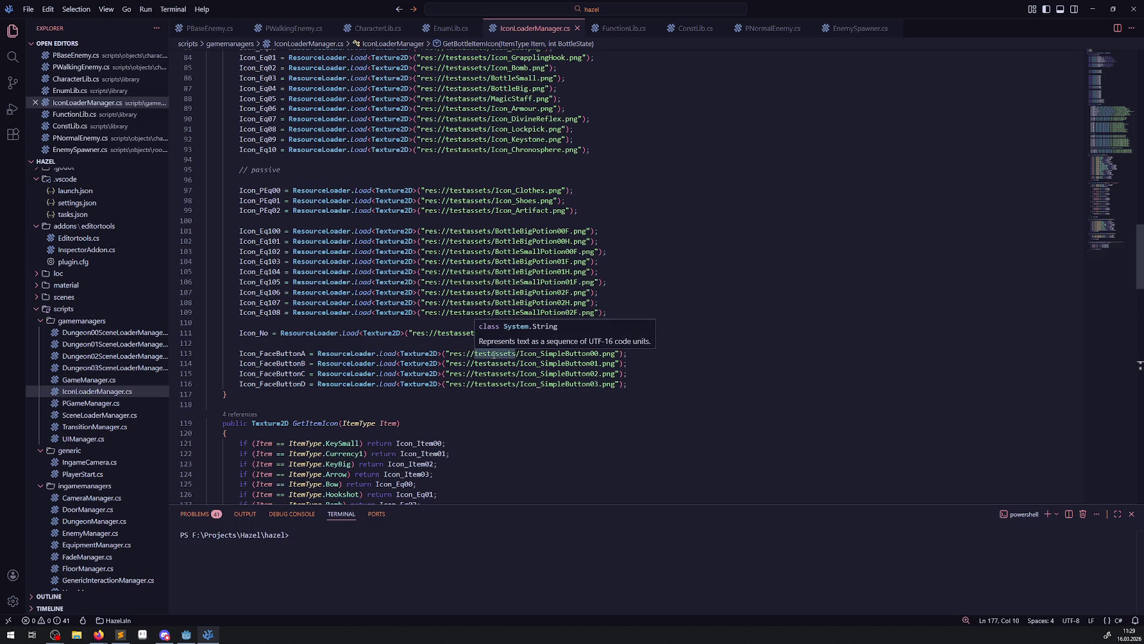
mouse_move(471, 269)
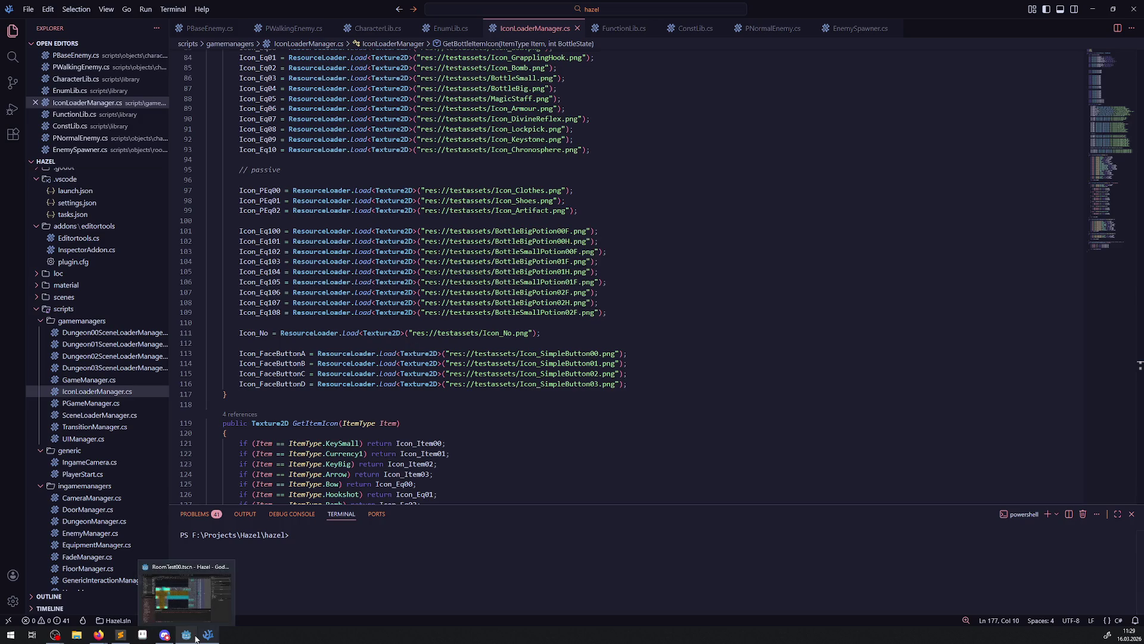
left_click(199, 616)
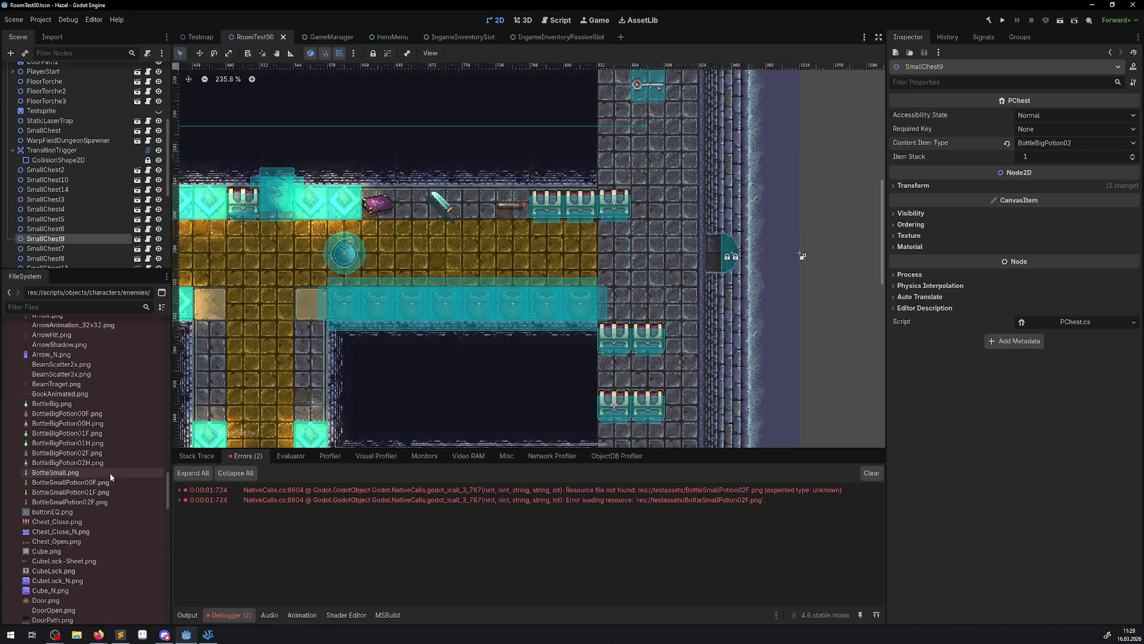
Rename the potion image to BottleSmallPotion02F.png, clear the errors, and rerun the game
left_click(69, 502)
right_click(70, 503)
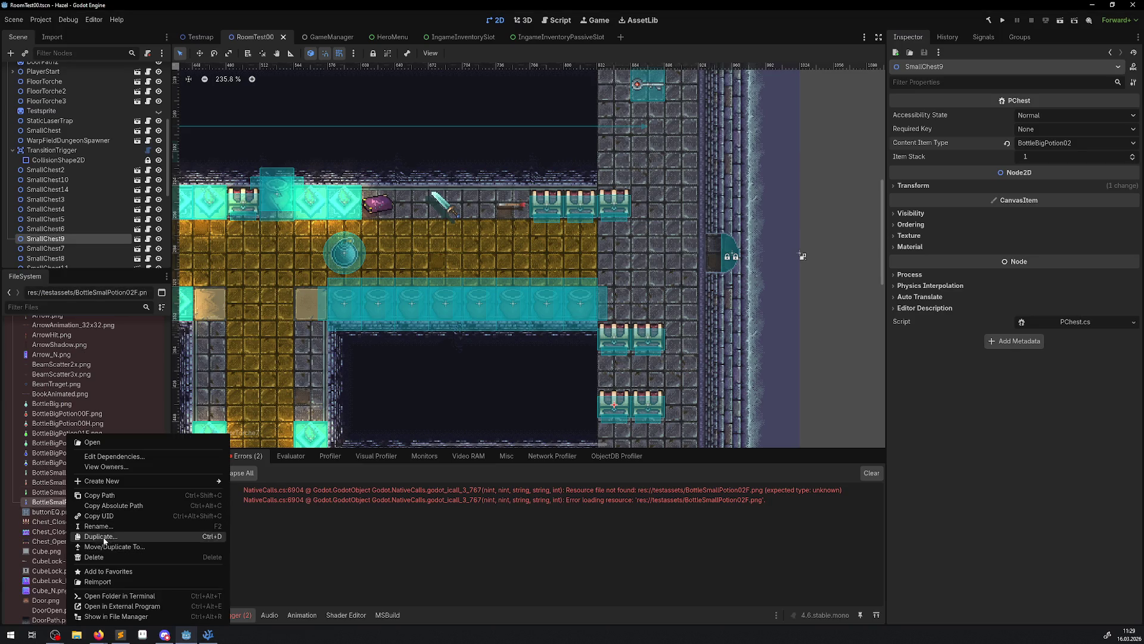
left_click(99, 527)
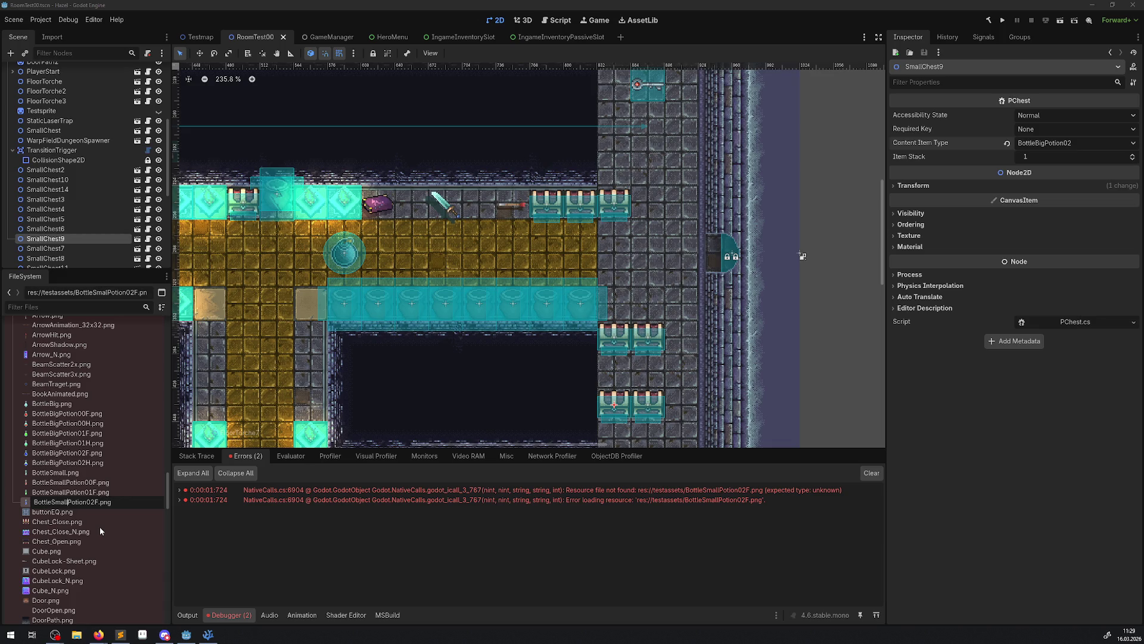
type("l")
key("Return")
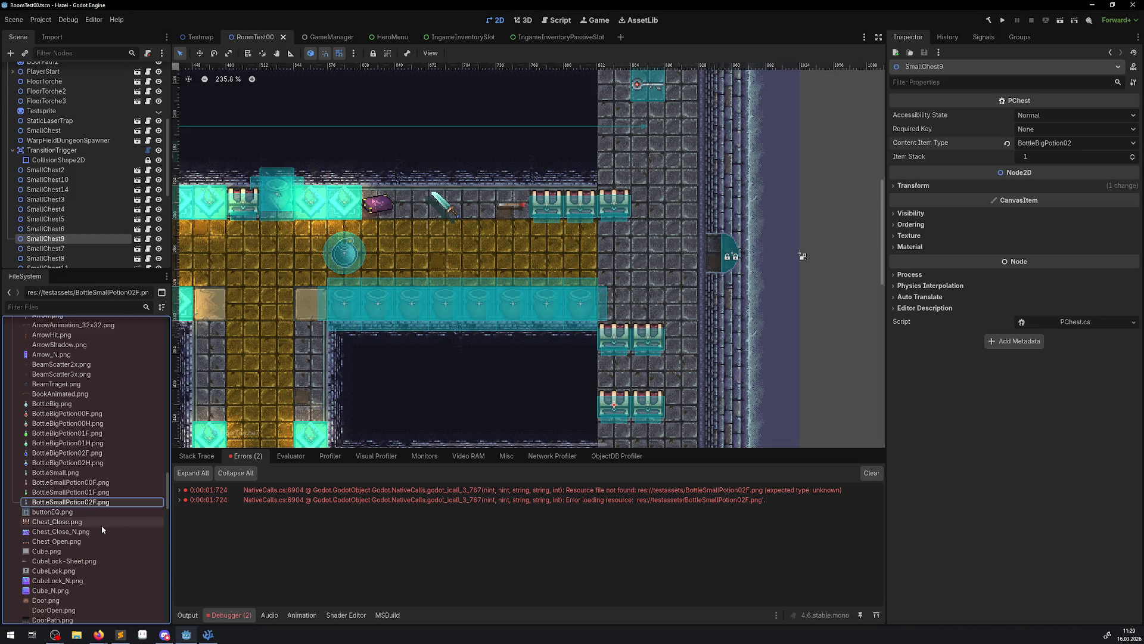
left_click(870, 474)
left_click(1002, 20)
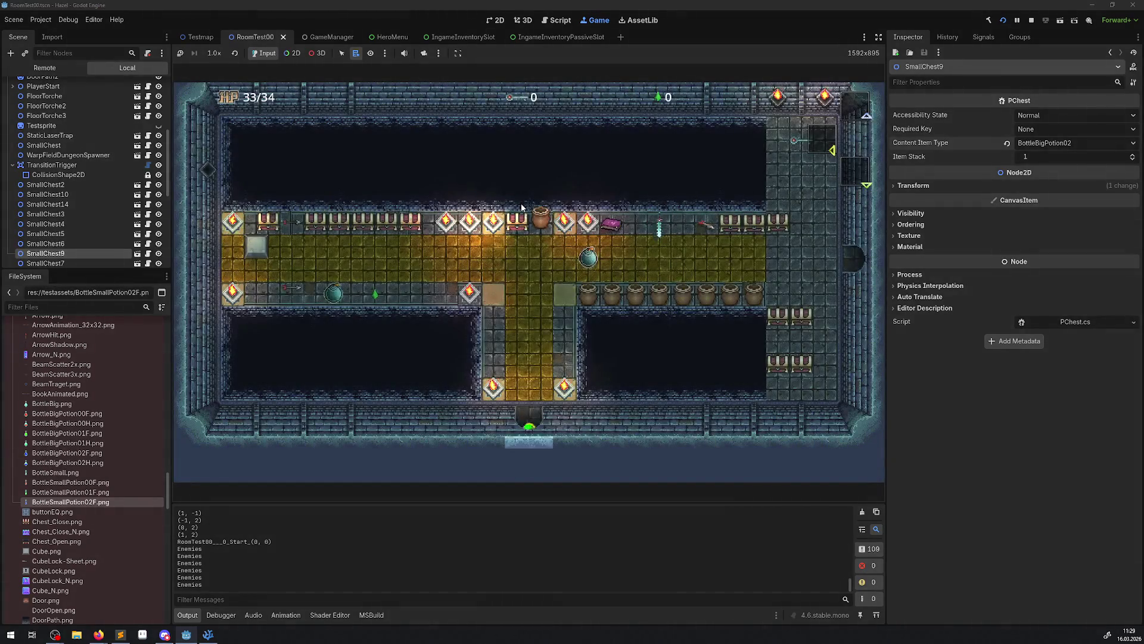
Walk the hero through the corridor to a chest and open it
key("Right")
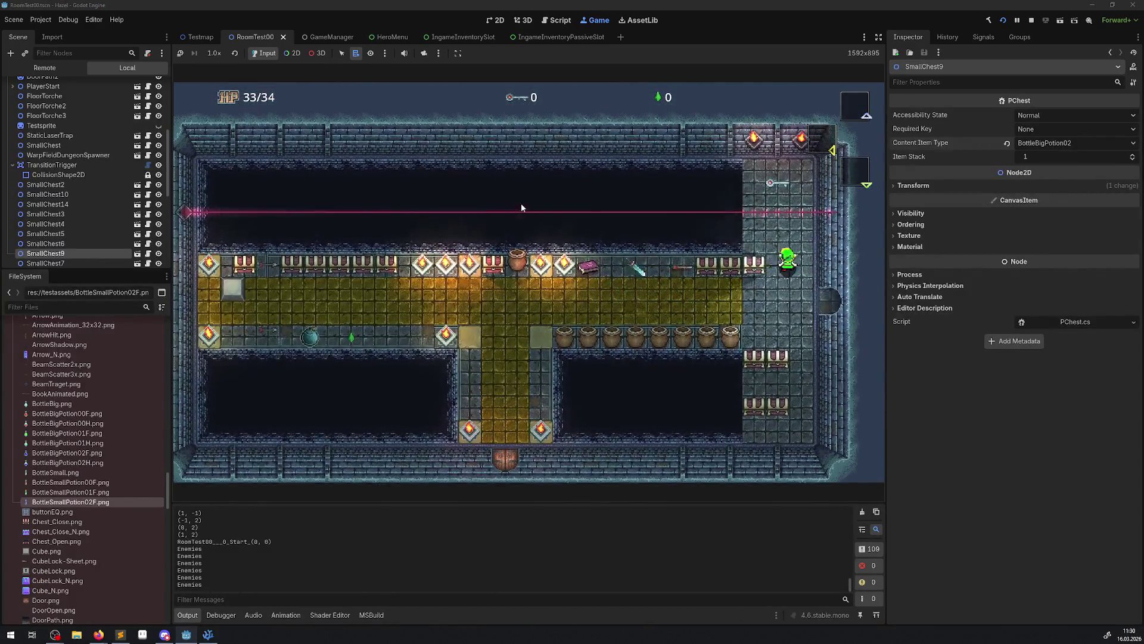
key("Up")
key("Down")
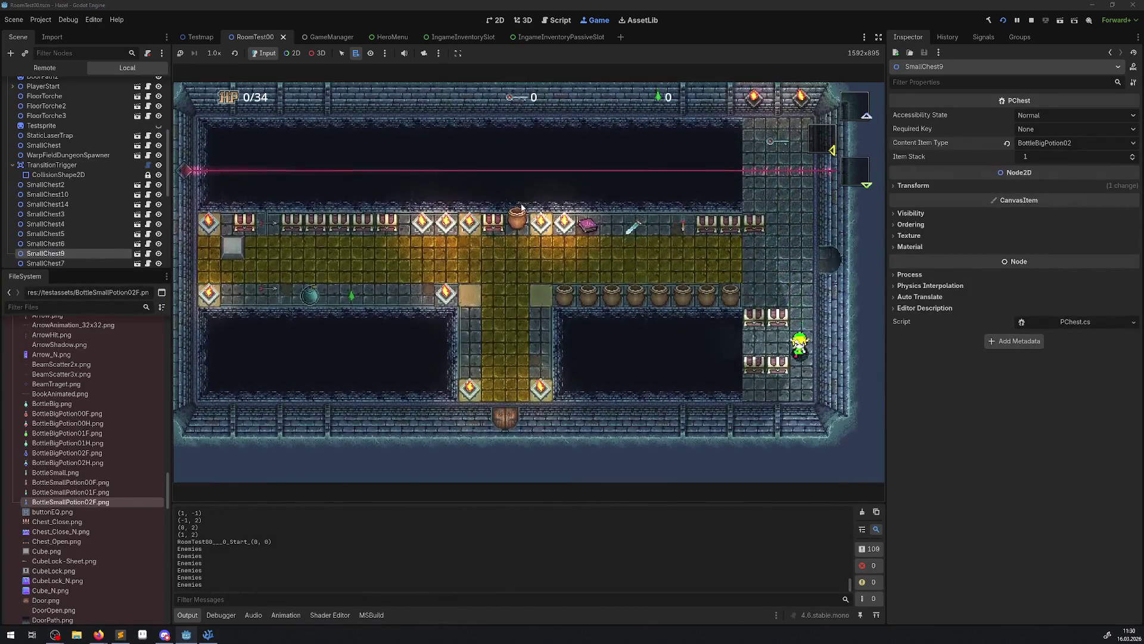
key("Left")
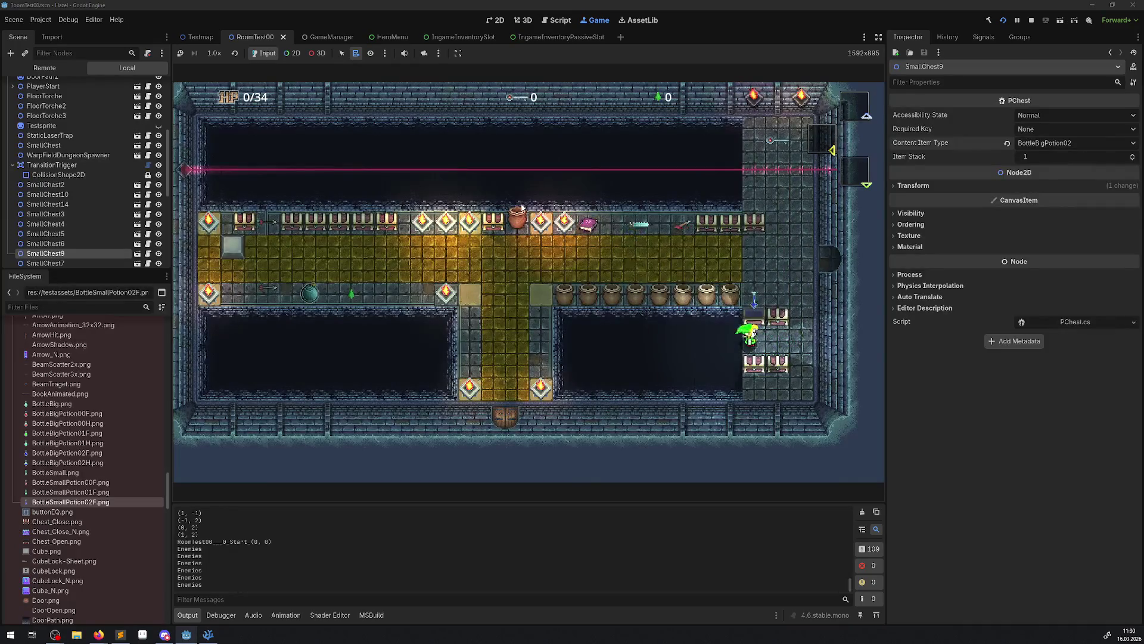
key("Down")
Check the new potion in the inventory, then keep walking the hero around the room
key("Left")
key("Right")
key("Up")
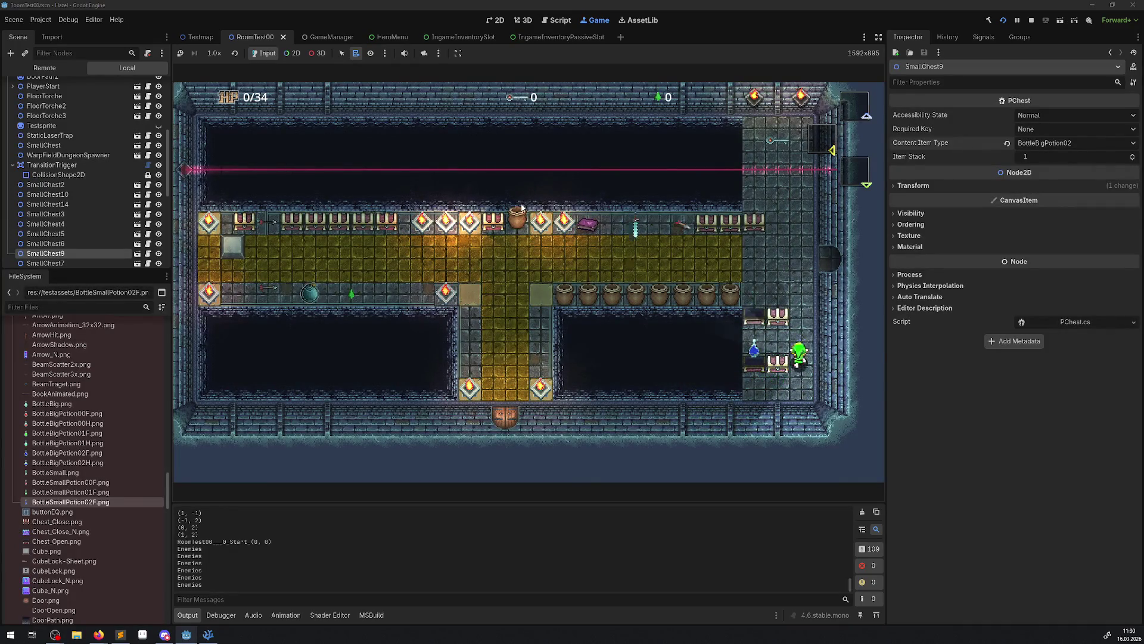
key("Left")
key("i")
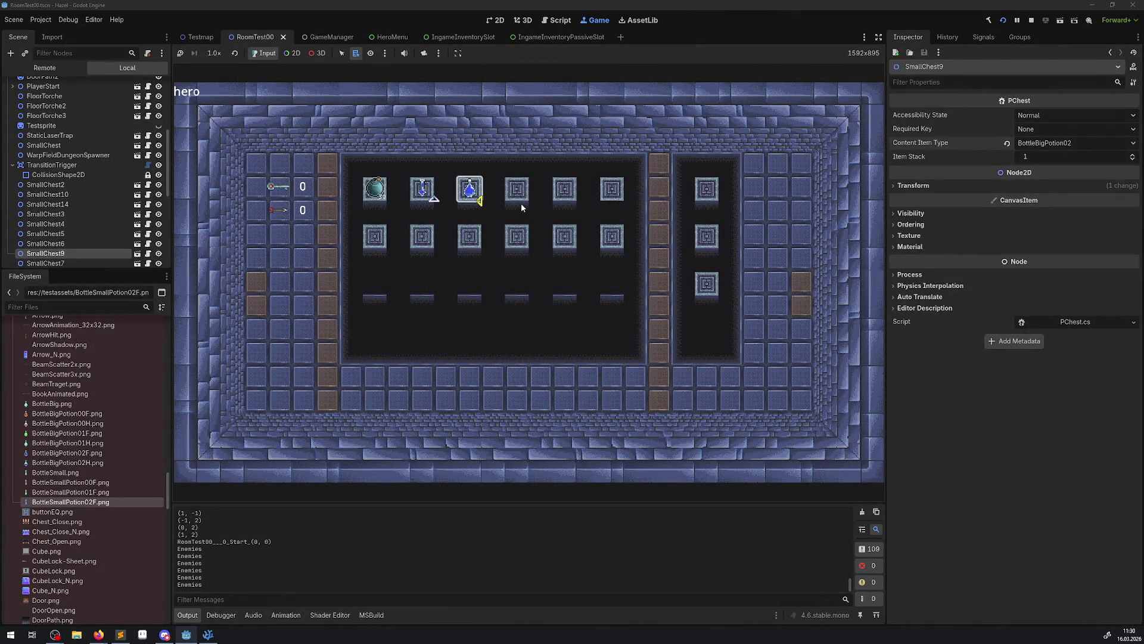
key("Escape")
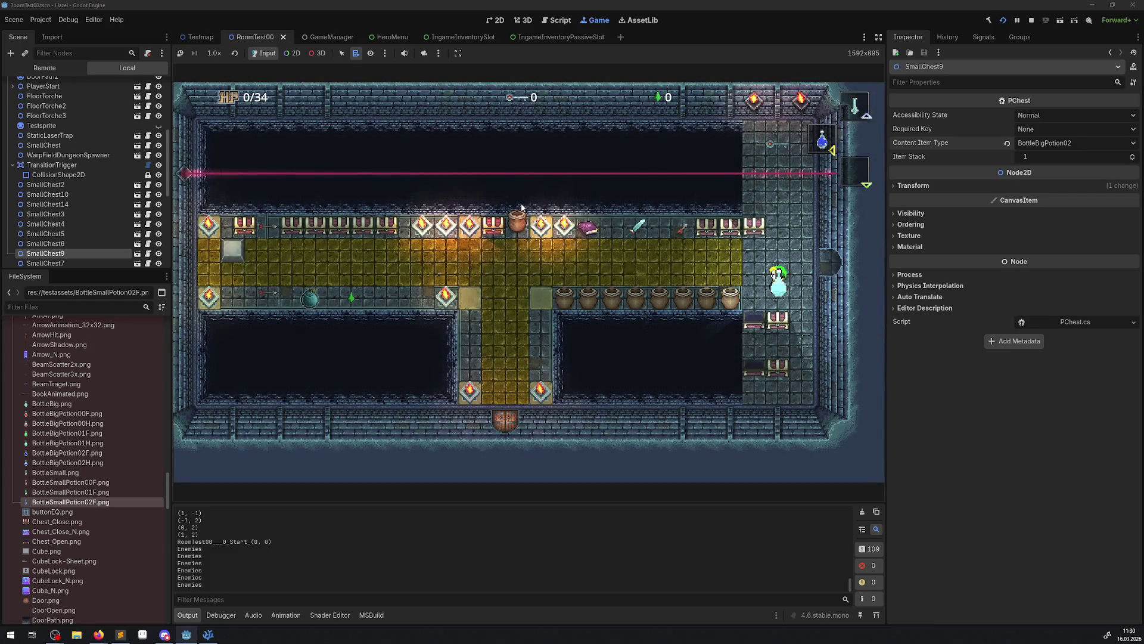
key("Right")
key("Left")
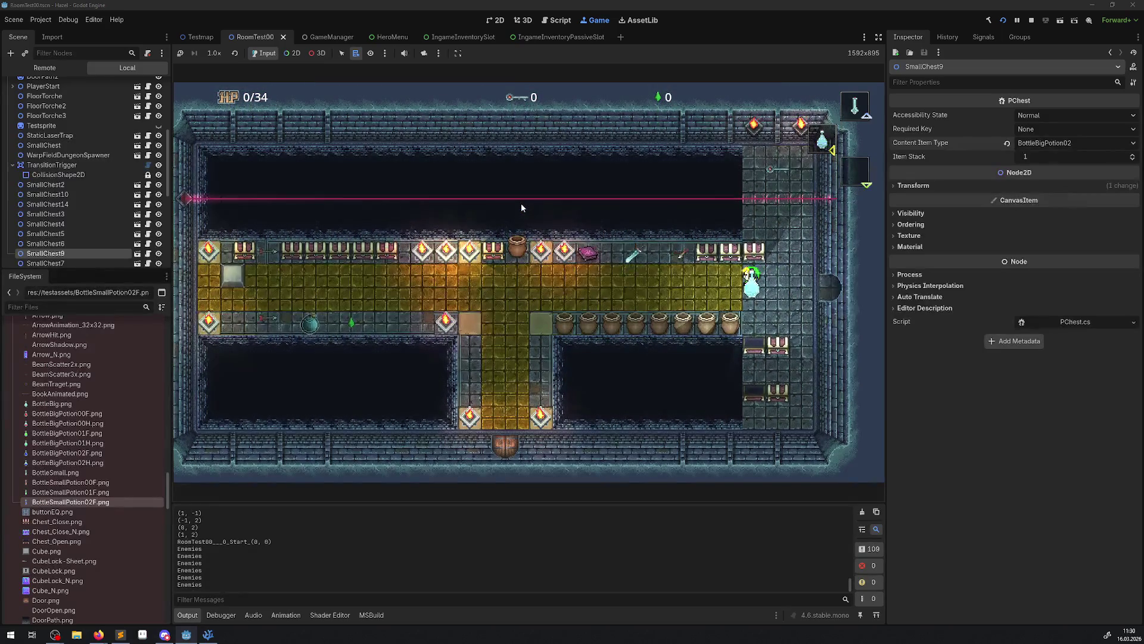
key("Right")
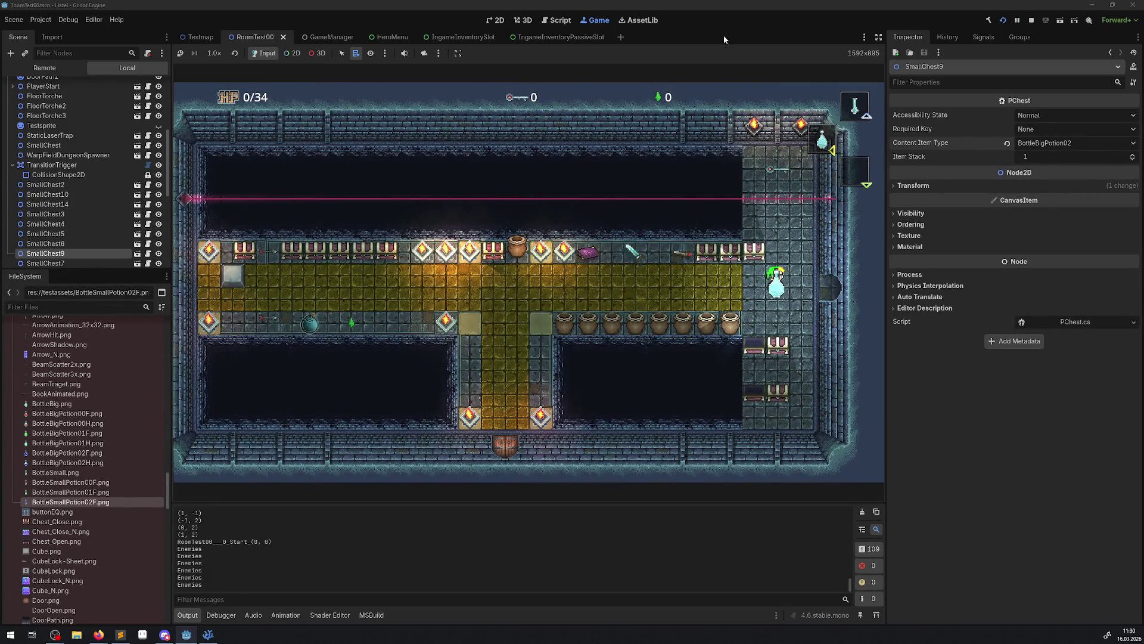
Stop the game and follow Potion00's references from EnumLib.cs into FunctionLib.cs
left_click(1033, 22)
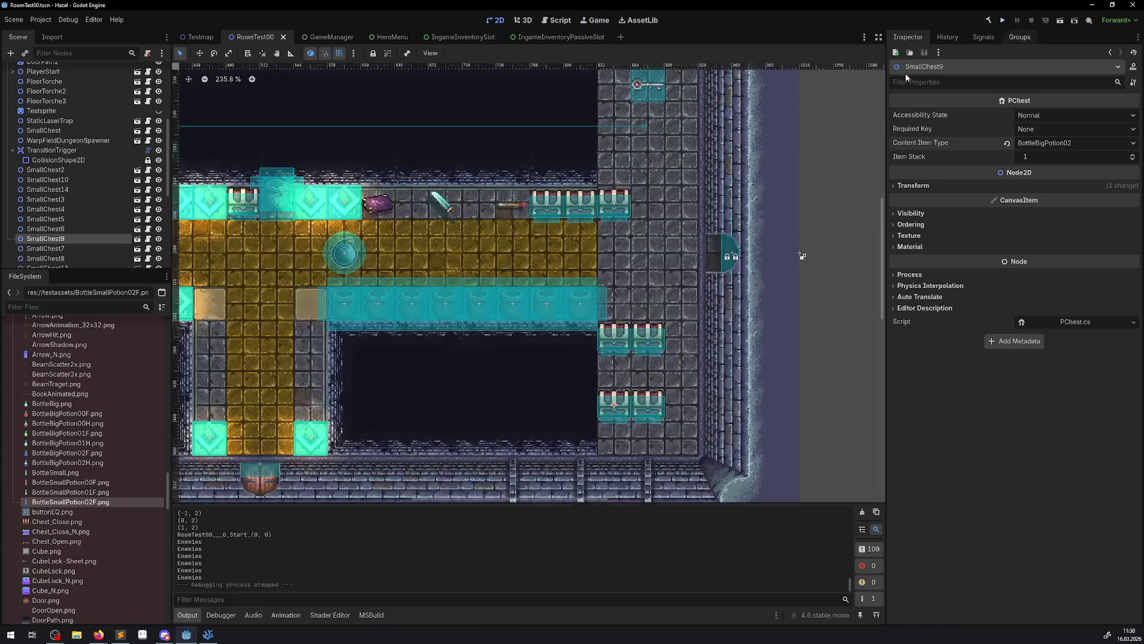
key("alt+Tab")
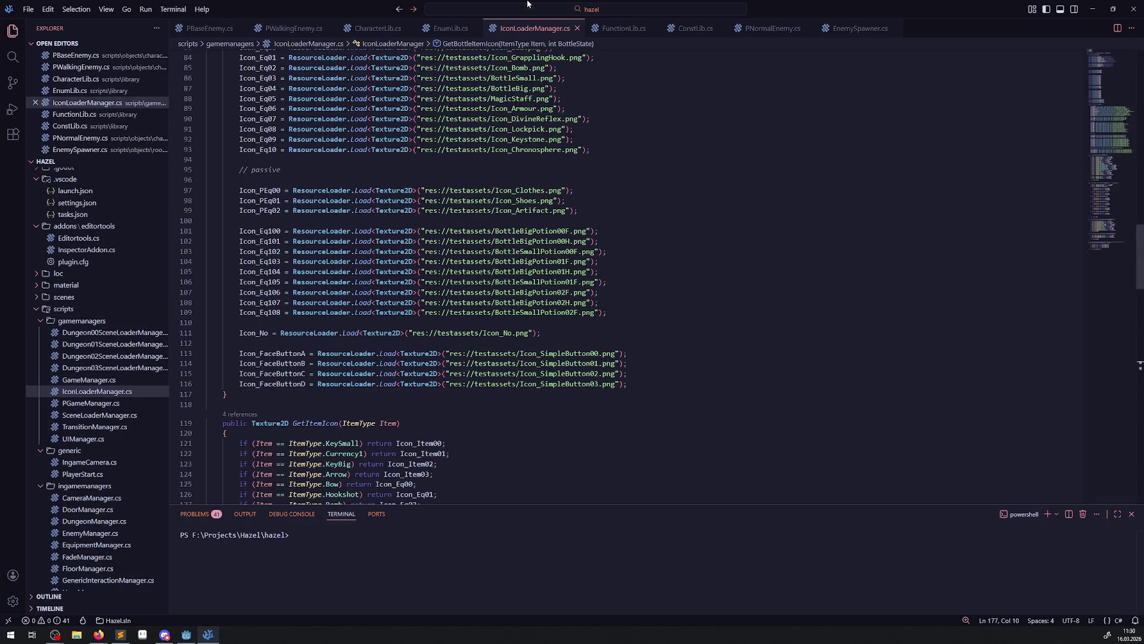
left_click(444, 29)
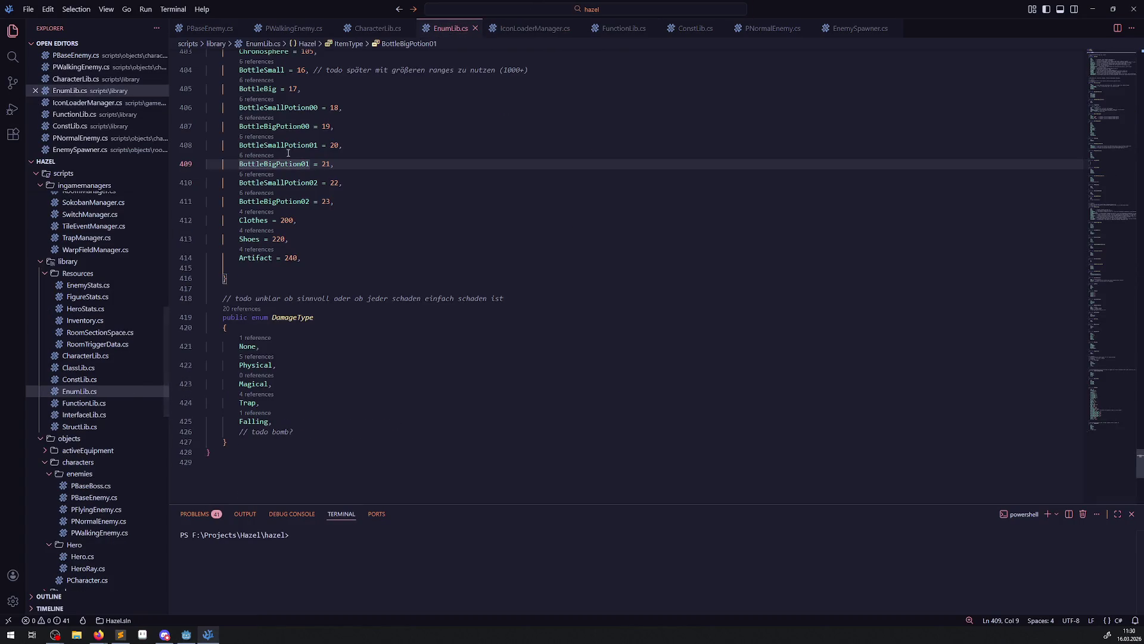
scroll(361, 256, "up", 2)
left_click_drag(363, 270, 214, 231)
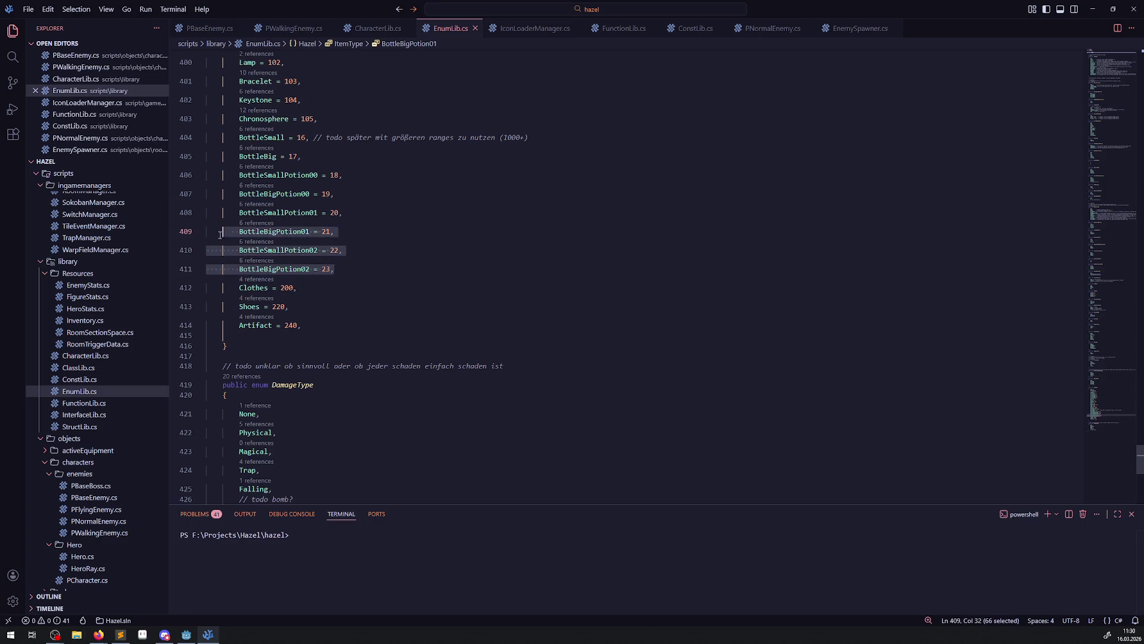
scroll(393, 304, "up", 15)
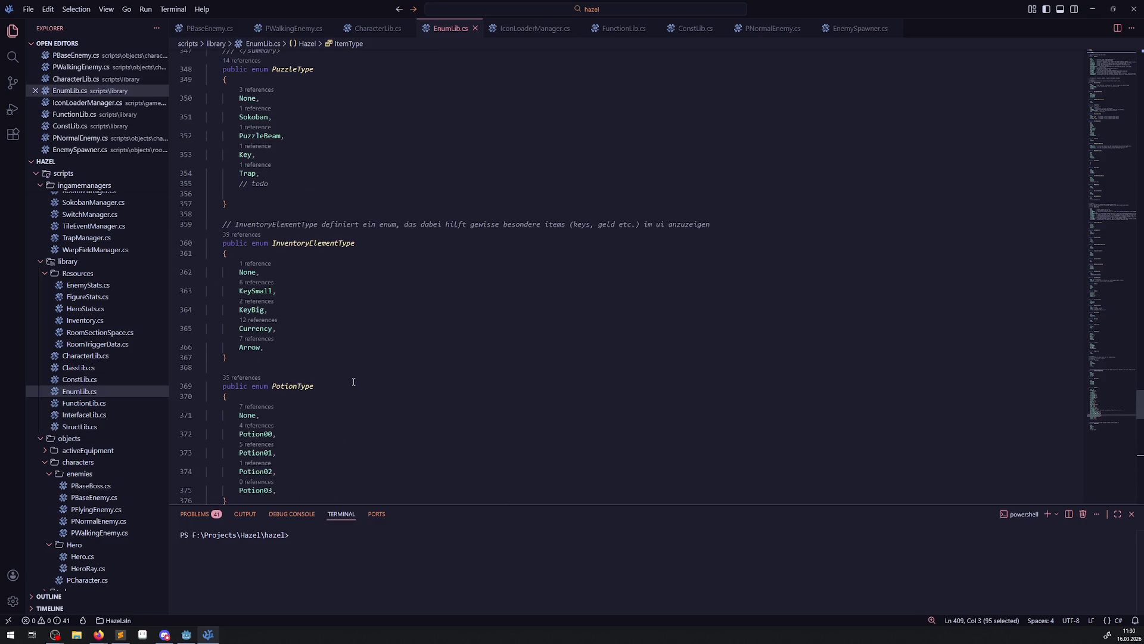
scroll(256, 360, "down", 2)
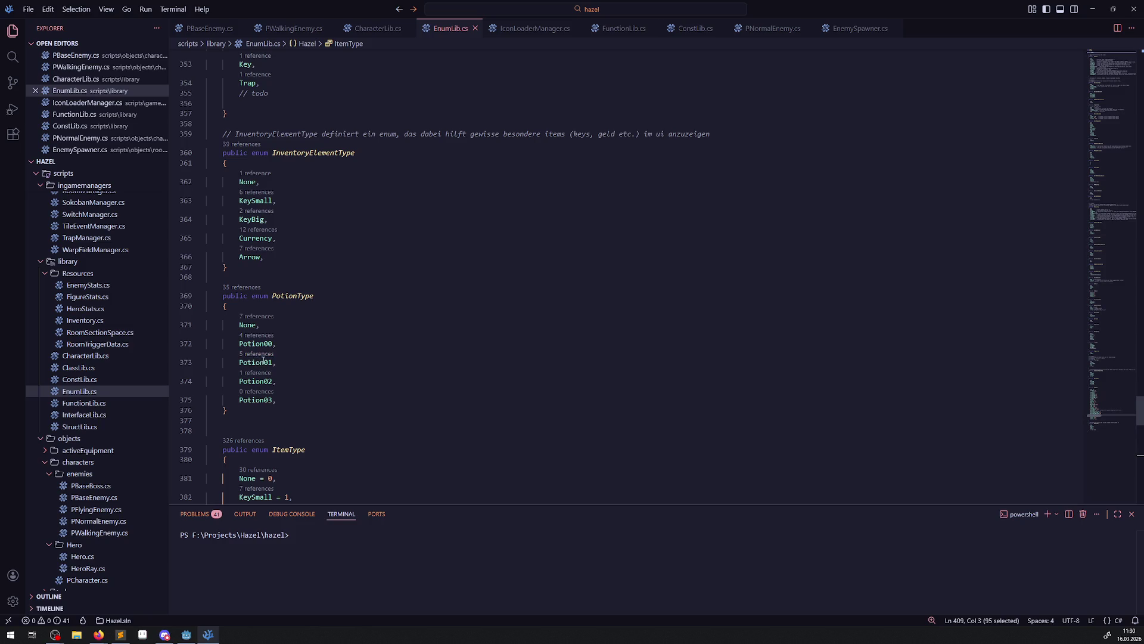
left_click(256, 336)
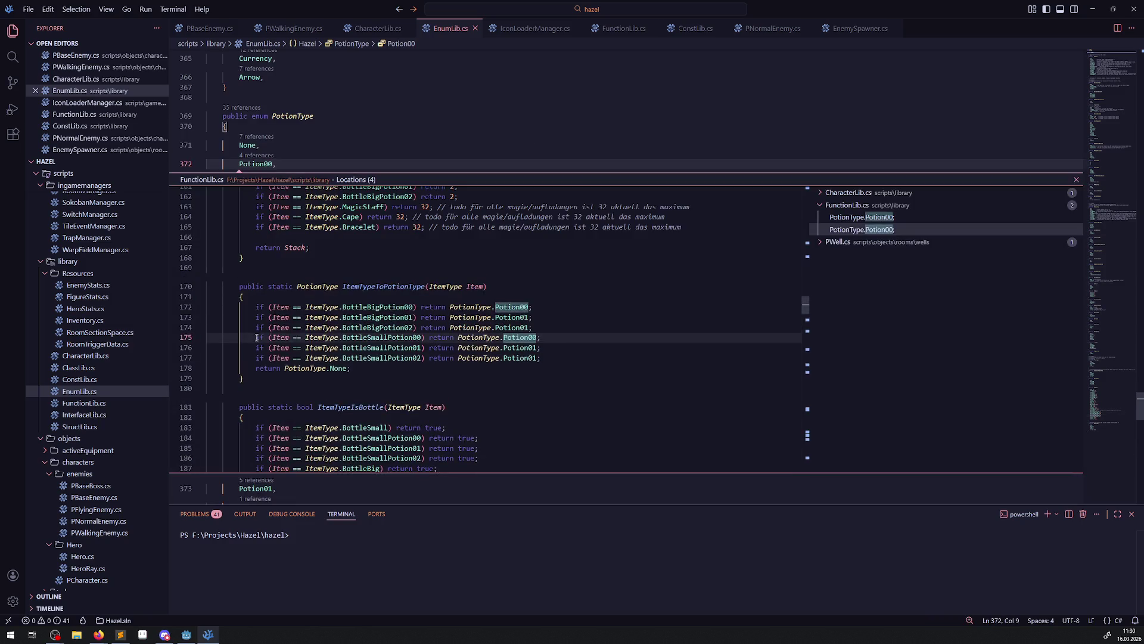
double_click(553, 347)
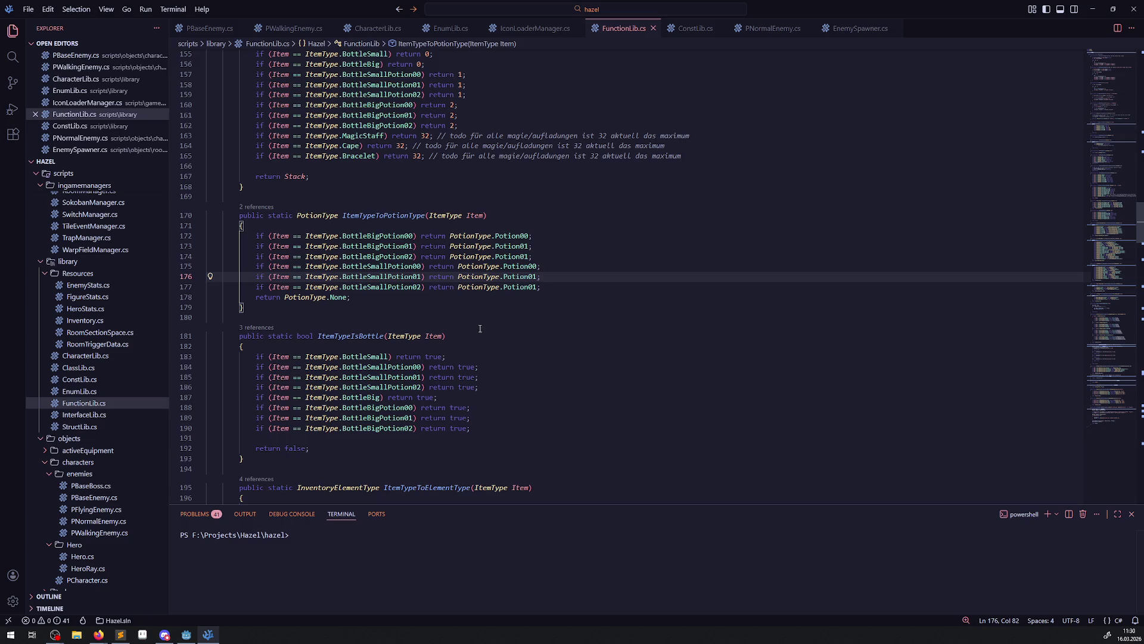
Change Potion01 to Potion02 on lines 177 and 174, and save FunctionLib.cs
left_click(420, 286)
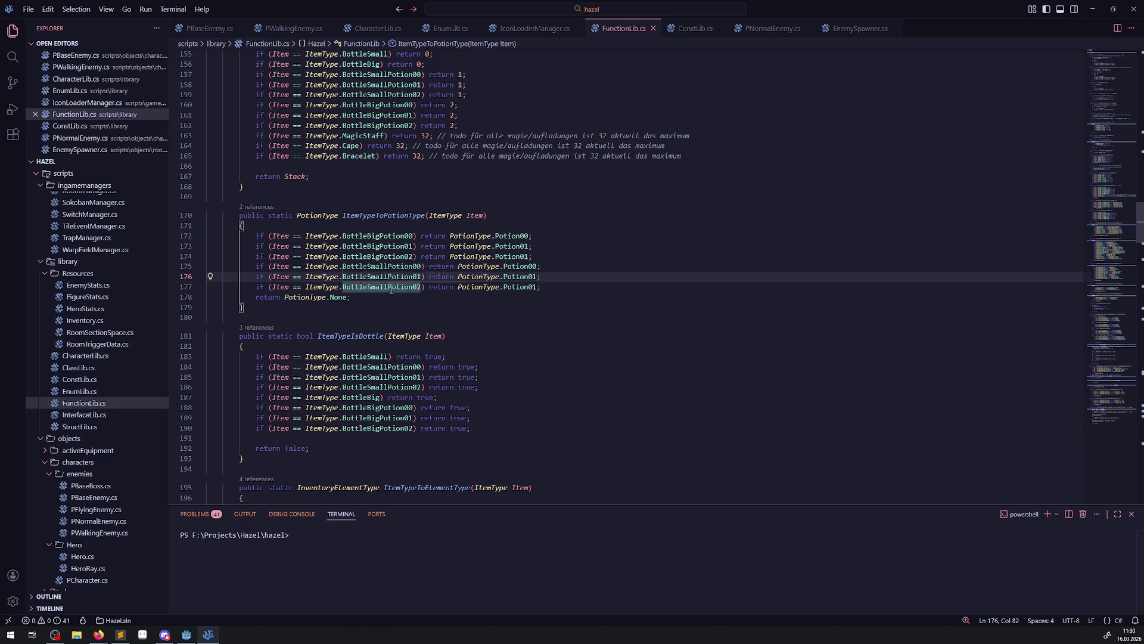
left_click(538, 287)
key("BackSpace")
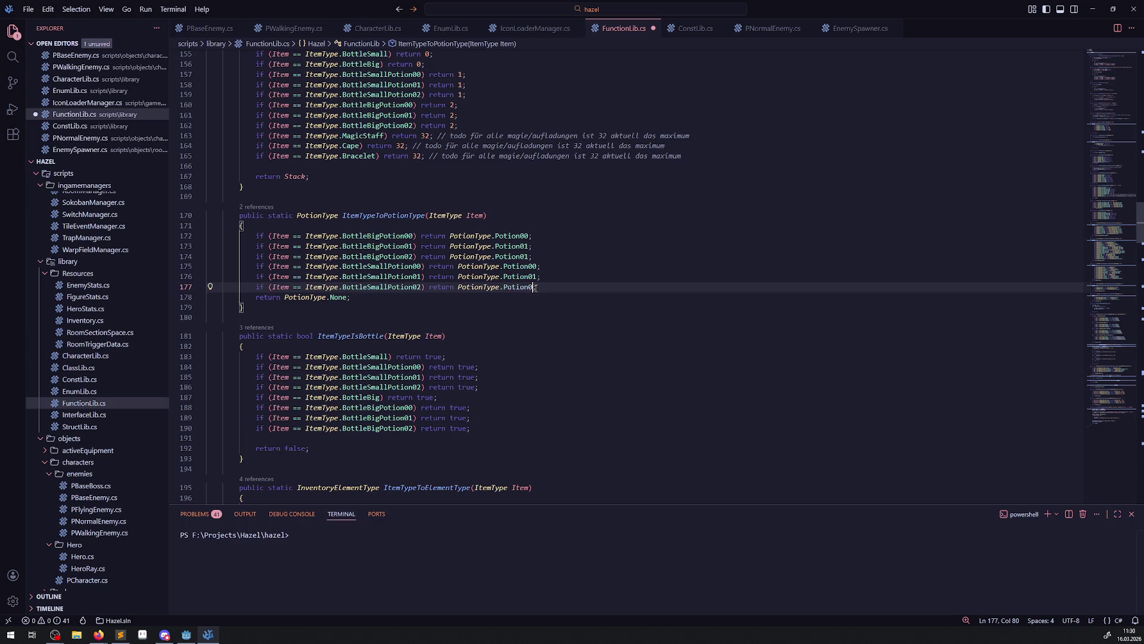
type("2")
left_click(529, 257)
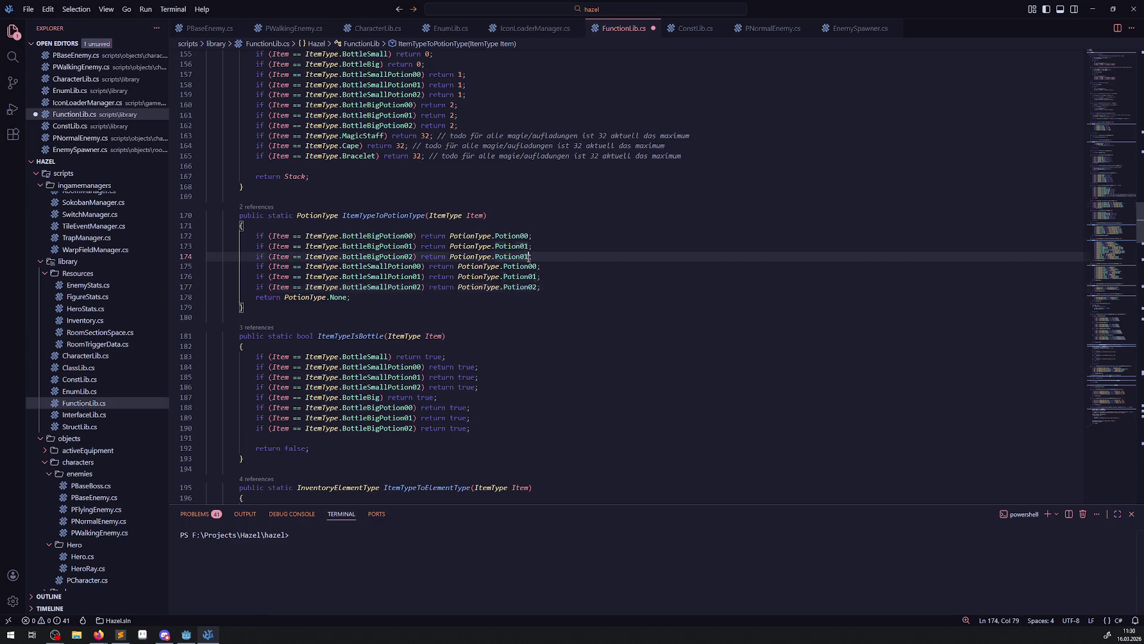
key("BackSpace")
type("2")
scroll(397, 332, "up", 2)
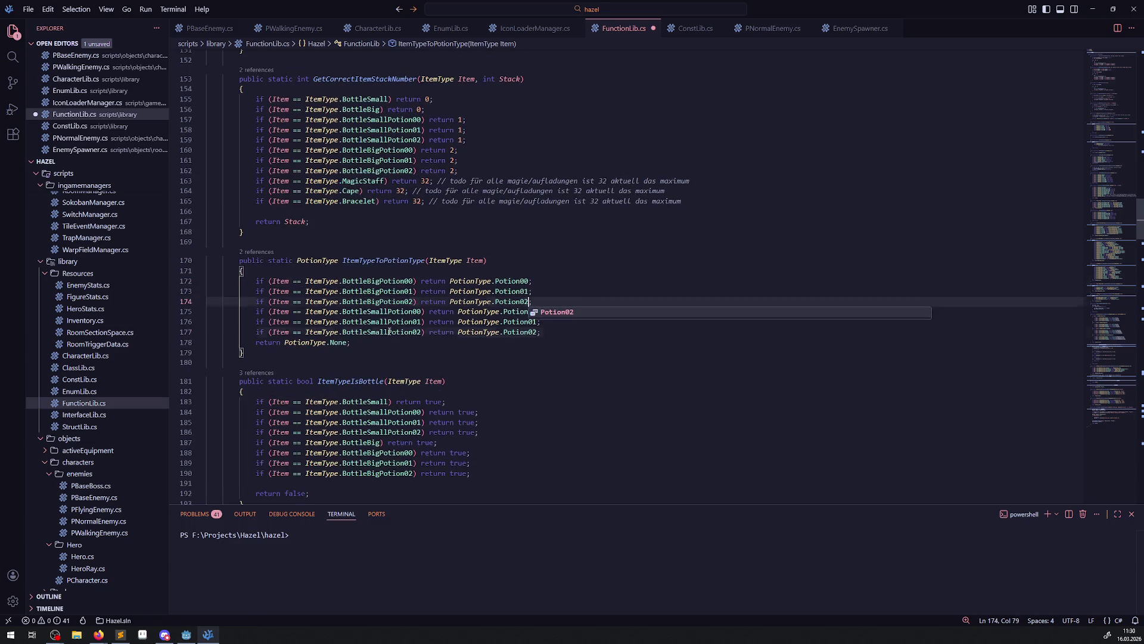
double_click(390, 331)
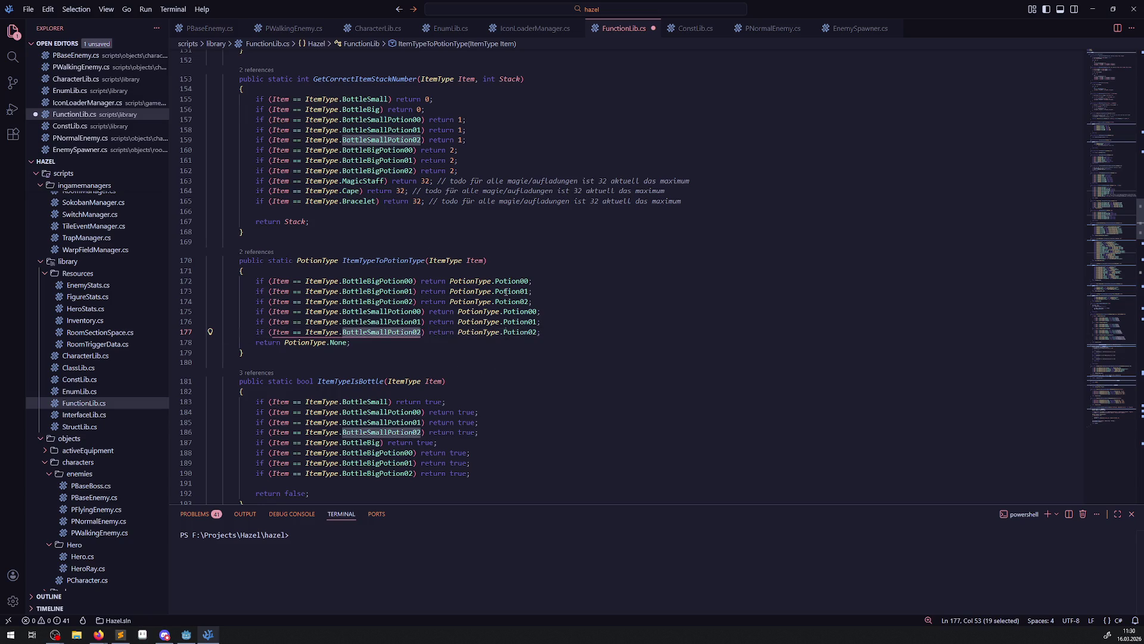
left_click(556, 121)
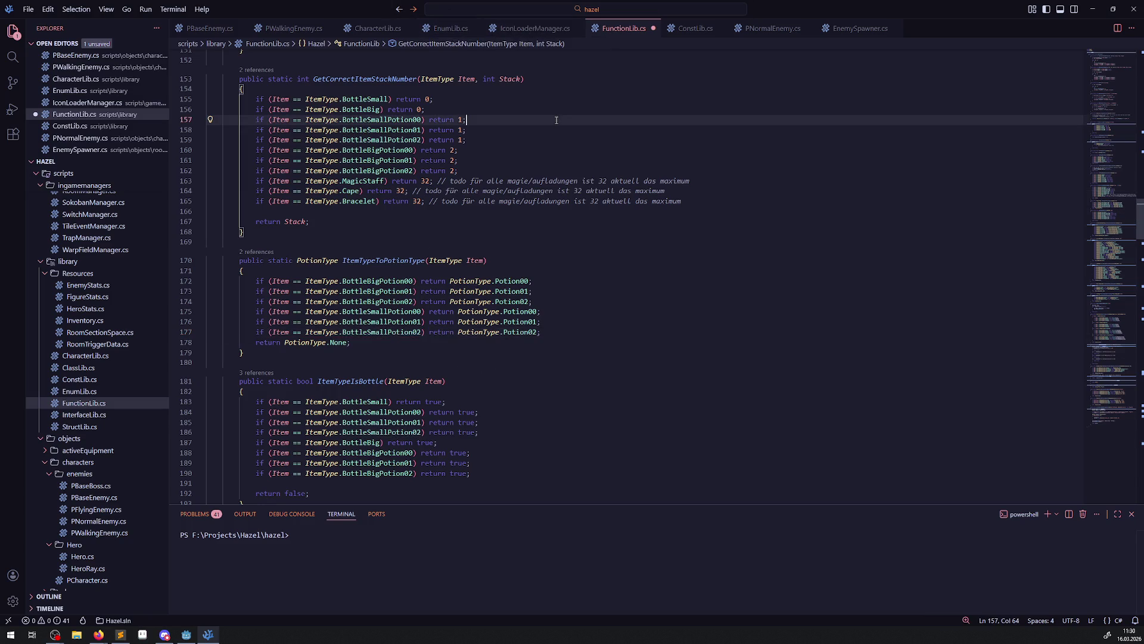
key("ctrl+s")
left_click(525, 29)
Peek Potion00's references in EnumLib.cs and review the Potion03 entry before returning to Godot
left_click(457, 28)
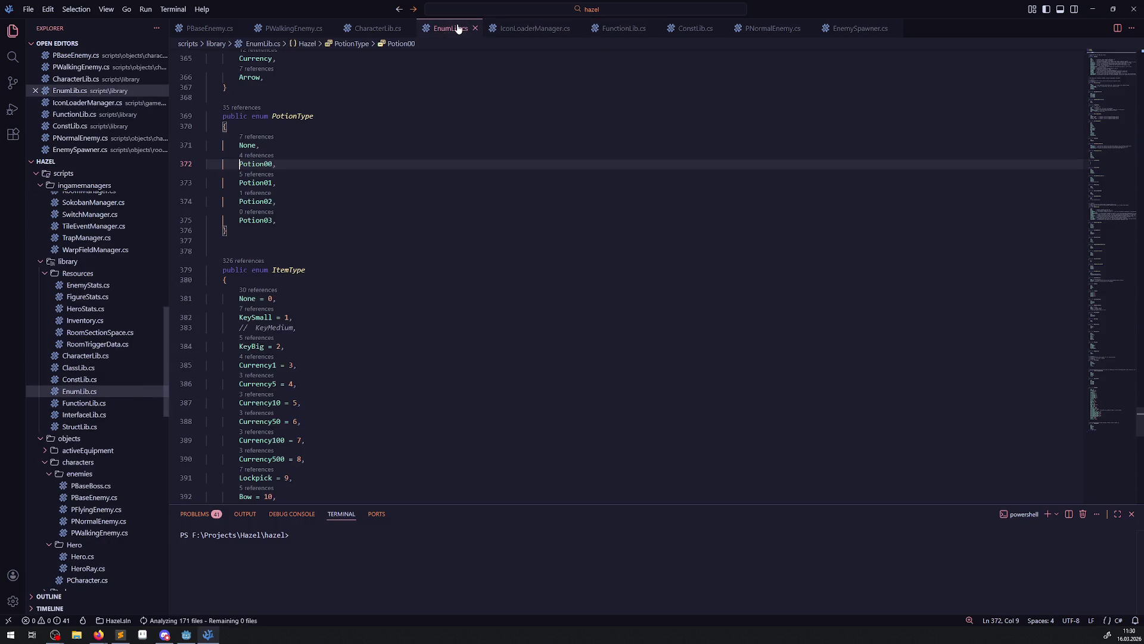
left_click(256, 156)
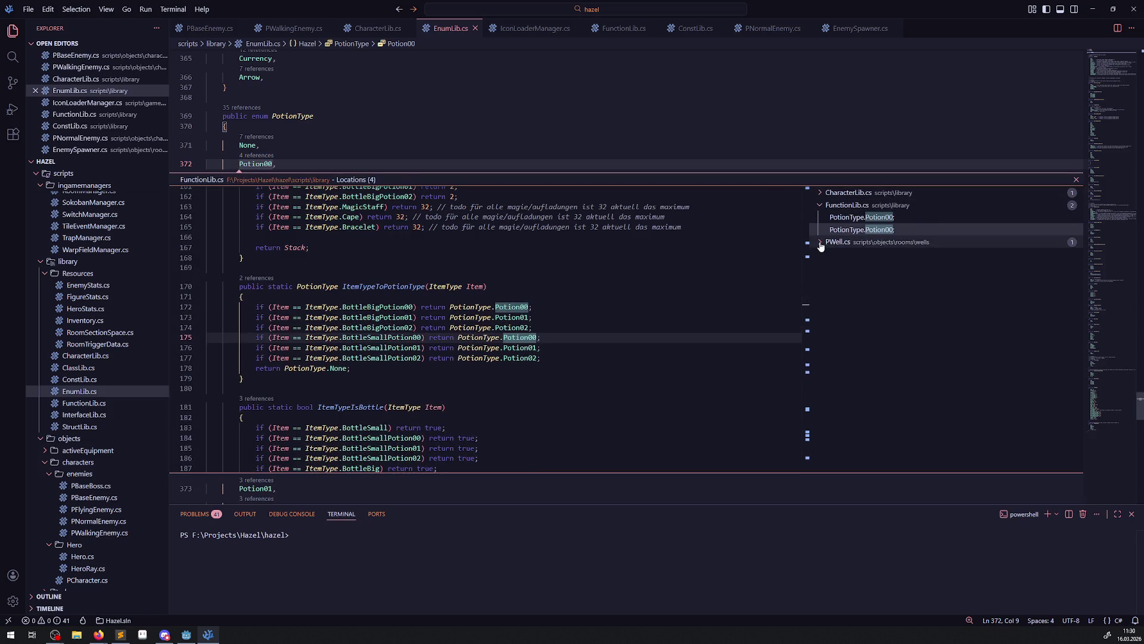
left_click(1076, 179)
left_click(600, 221)
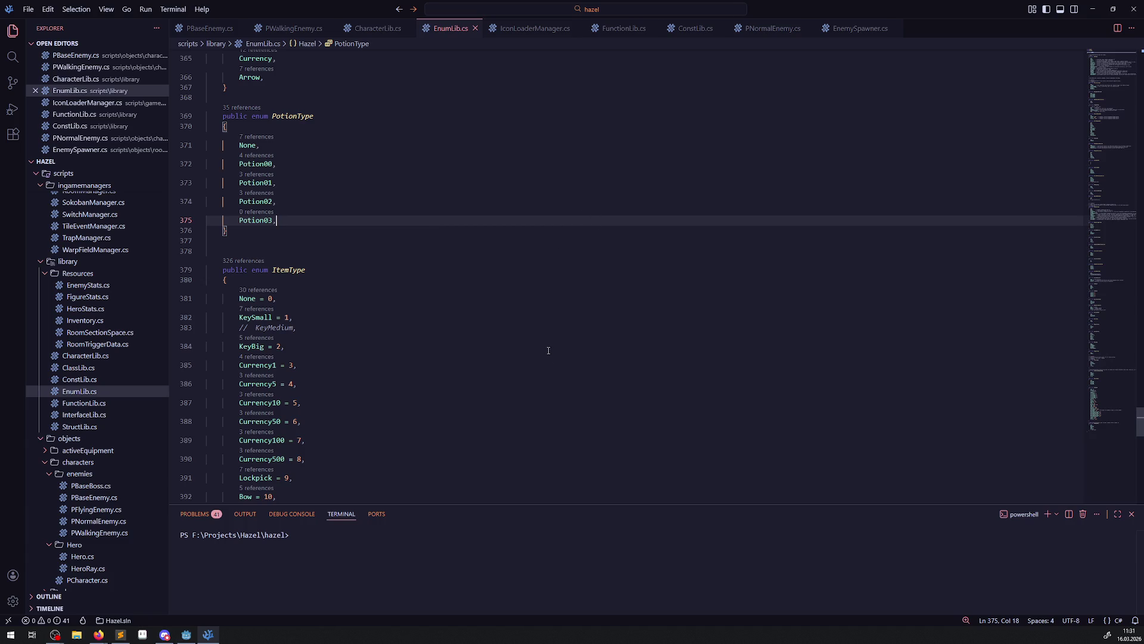
left_click(185, 634)
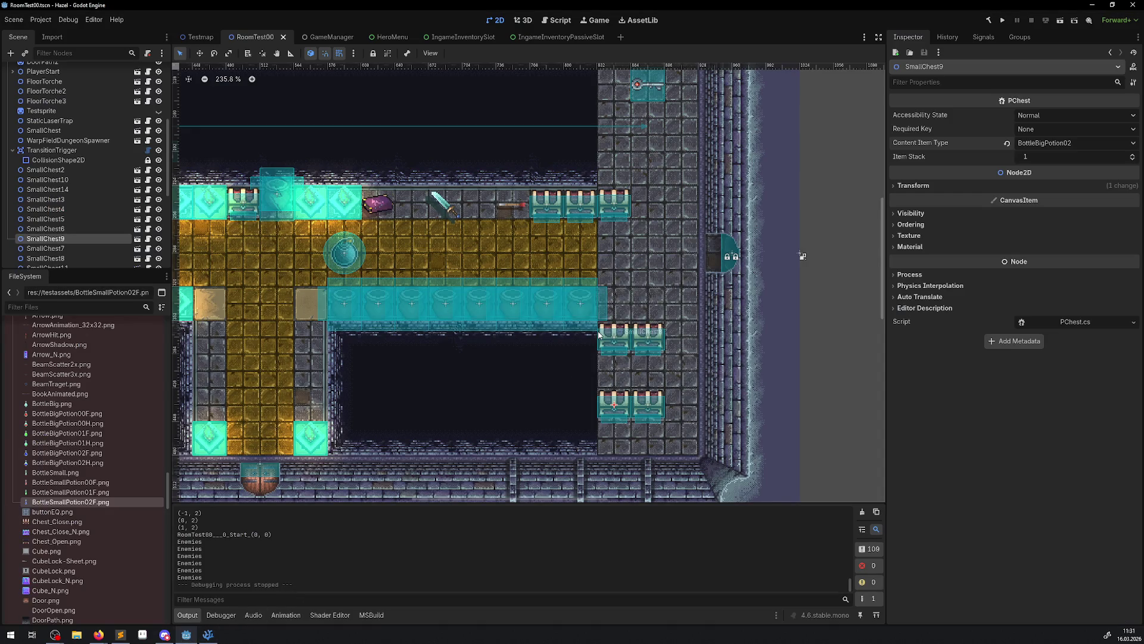
Run the project, walk the hero through the corridors and open the lower chest
left_click(1003, 21)
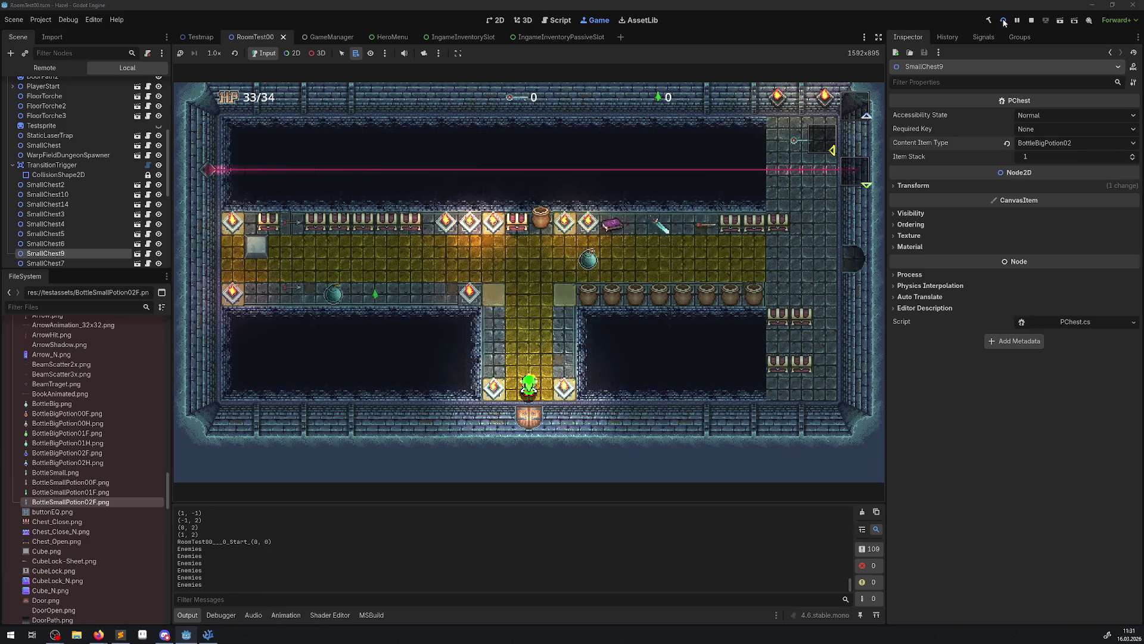
key("Up")
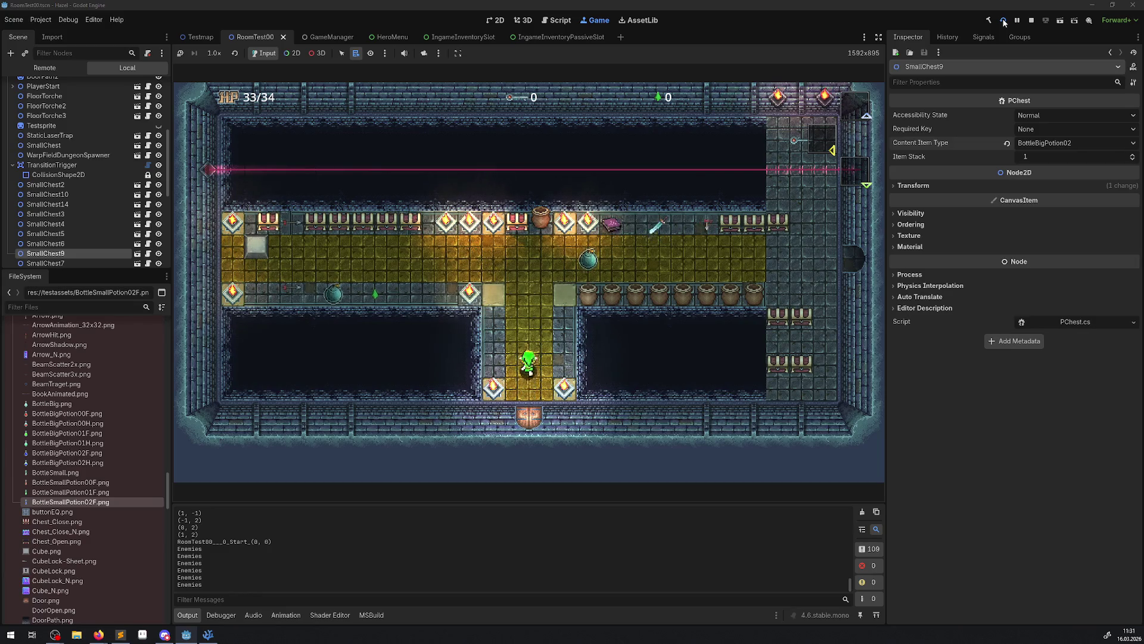
key("Right")
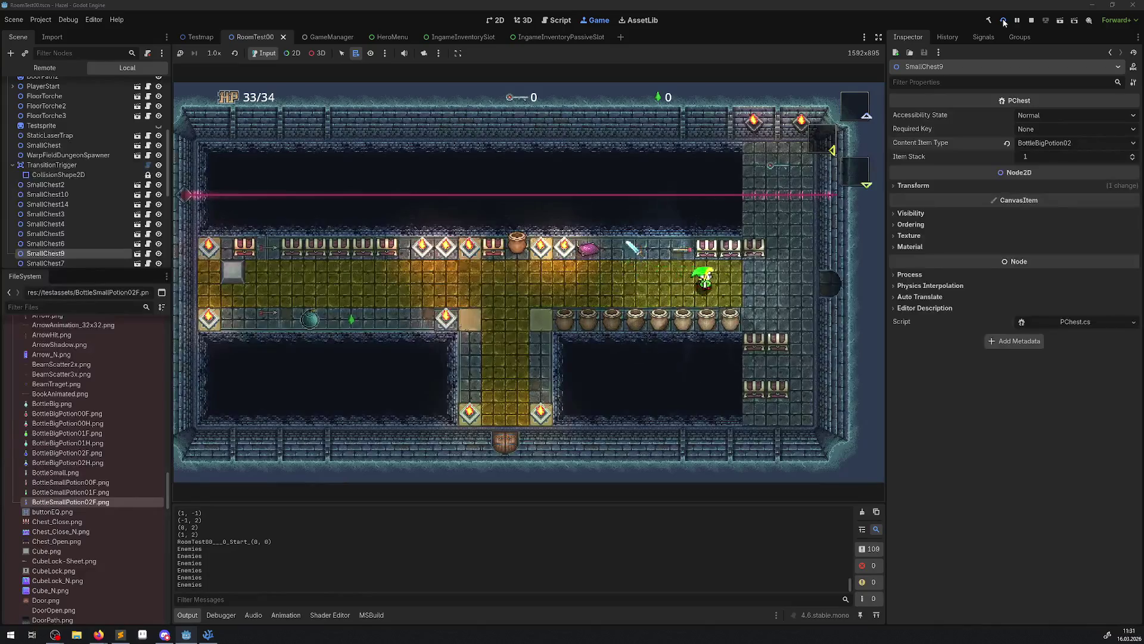
key("Up")
key("Down")
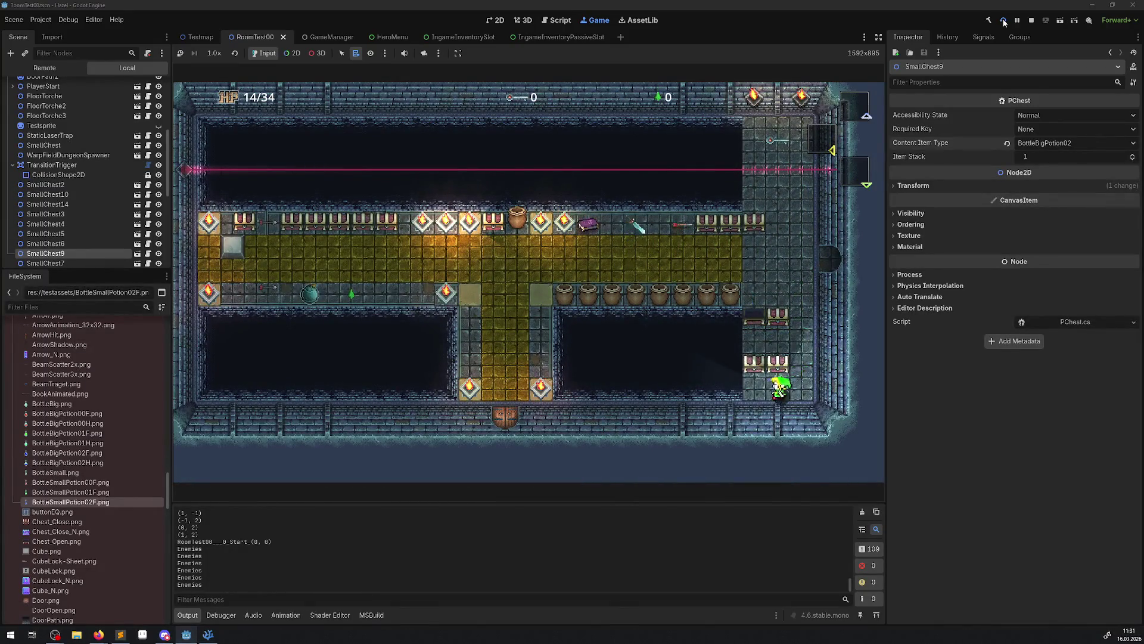
key("Left")
key("space")
Check the hero's inventory screen, walk up the right corridor, then reopen the inventory
key("Right")
key("Up")
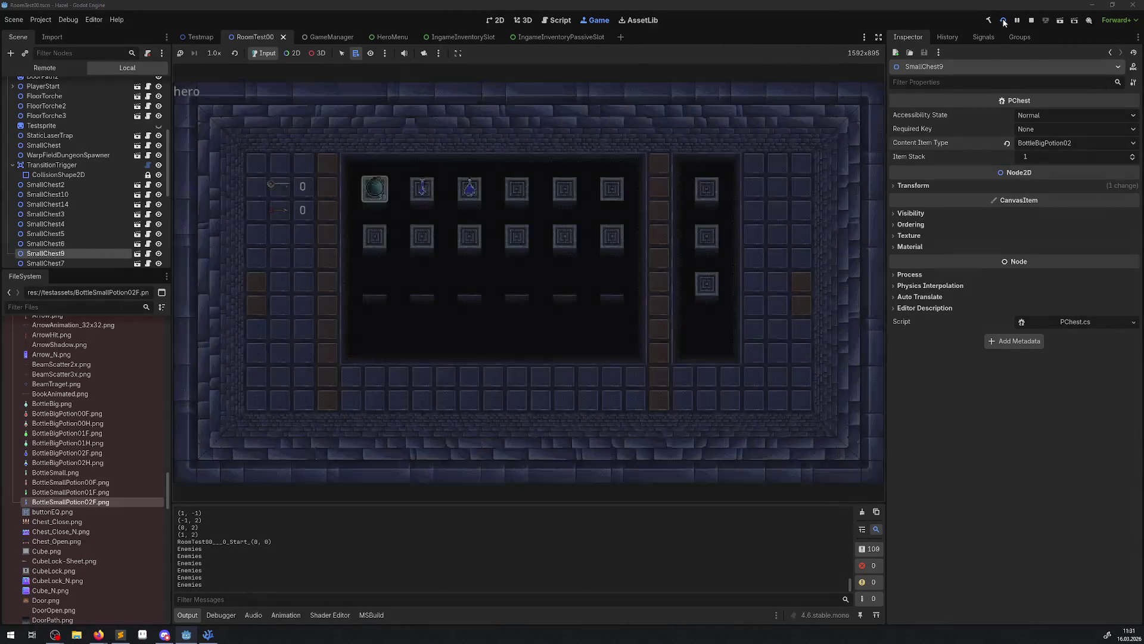
key("Escape")
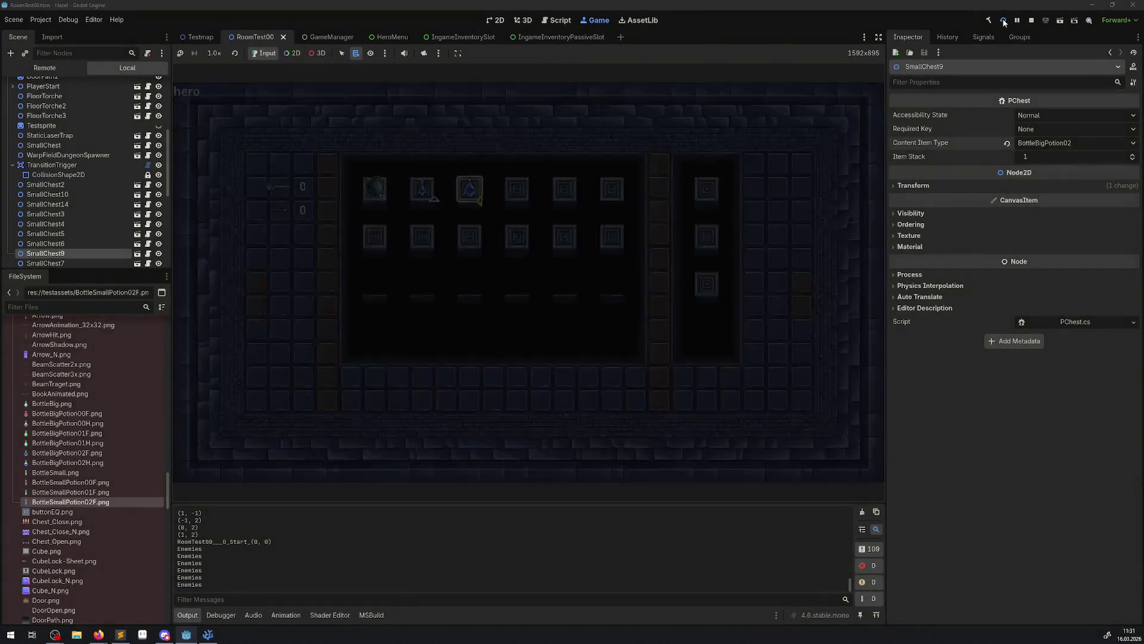
key("Left")
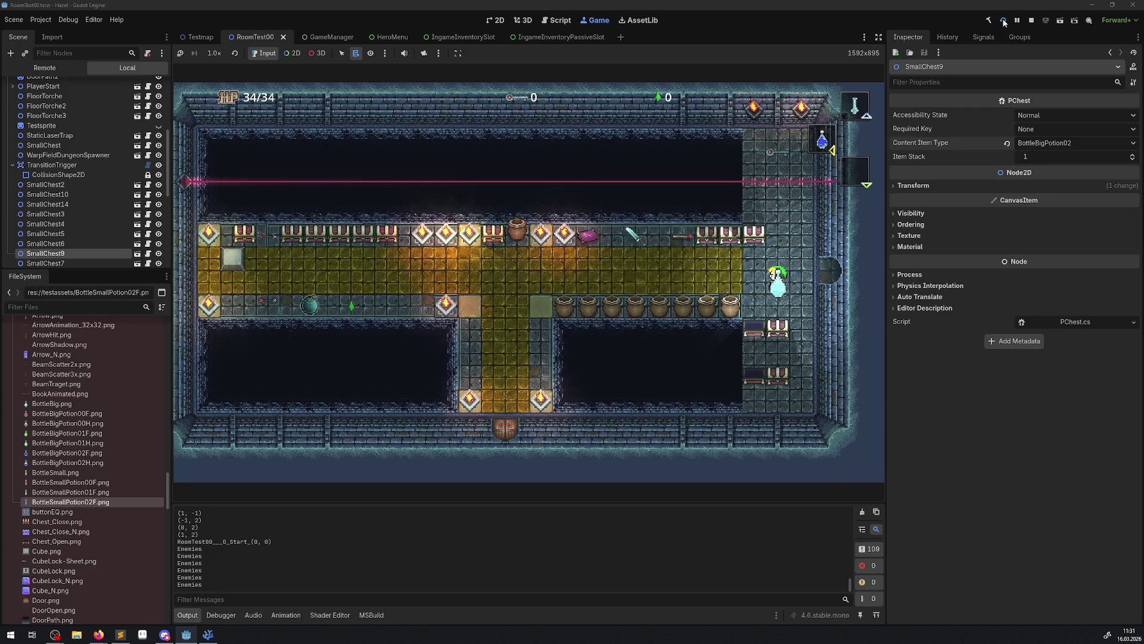
key("Right")
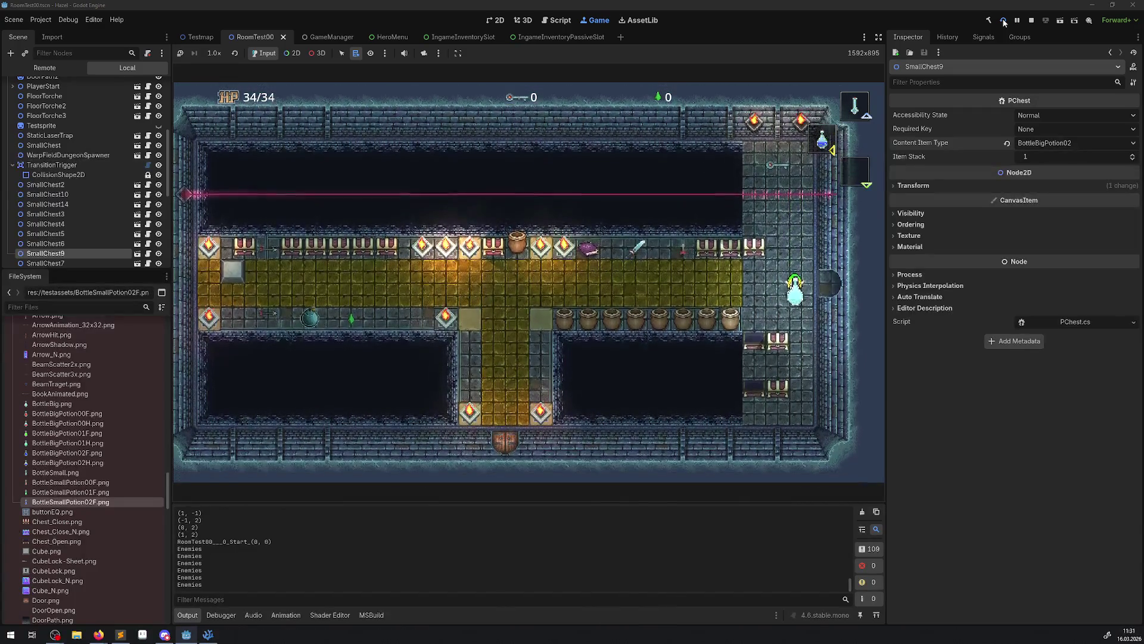
key("Up")
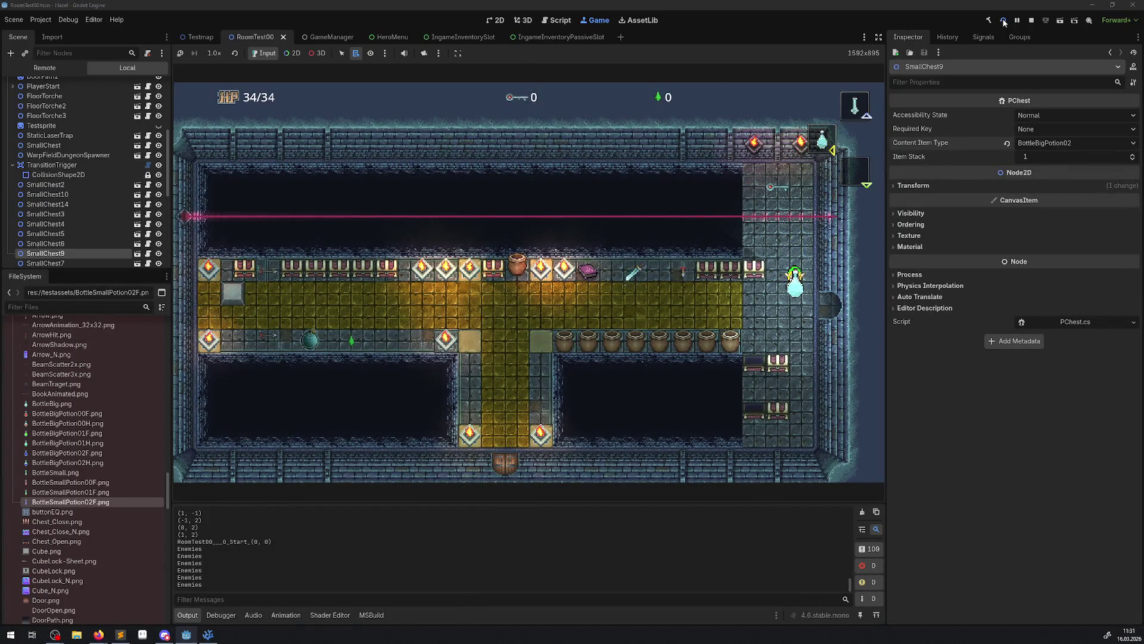
key("i")
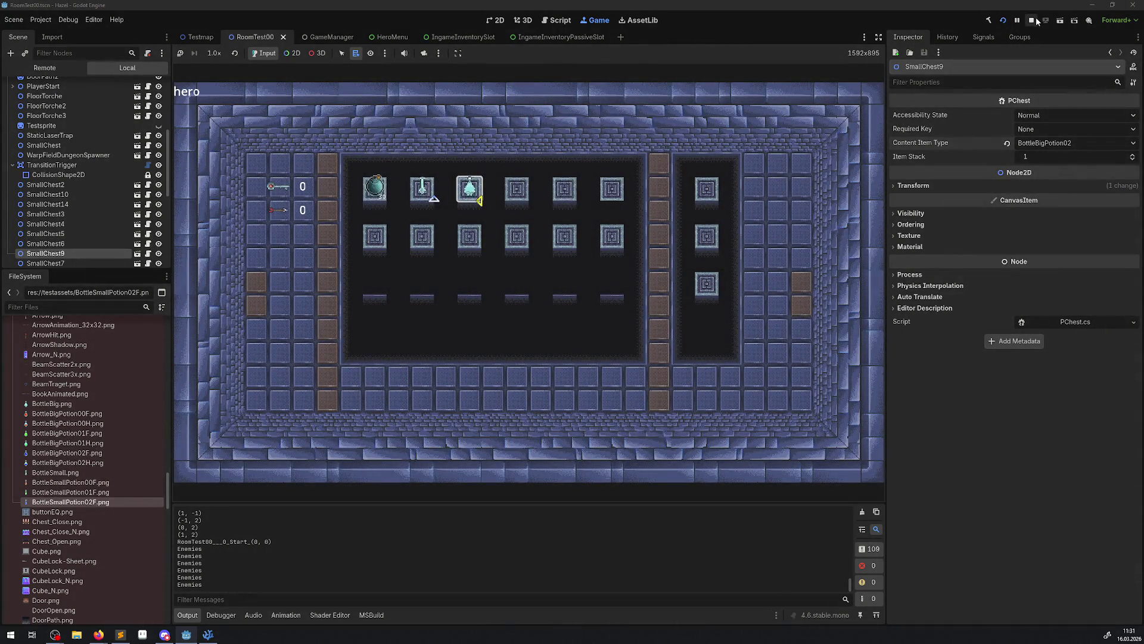
Stop the running game and switch back to VS Code
left_click(1033, 20)
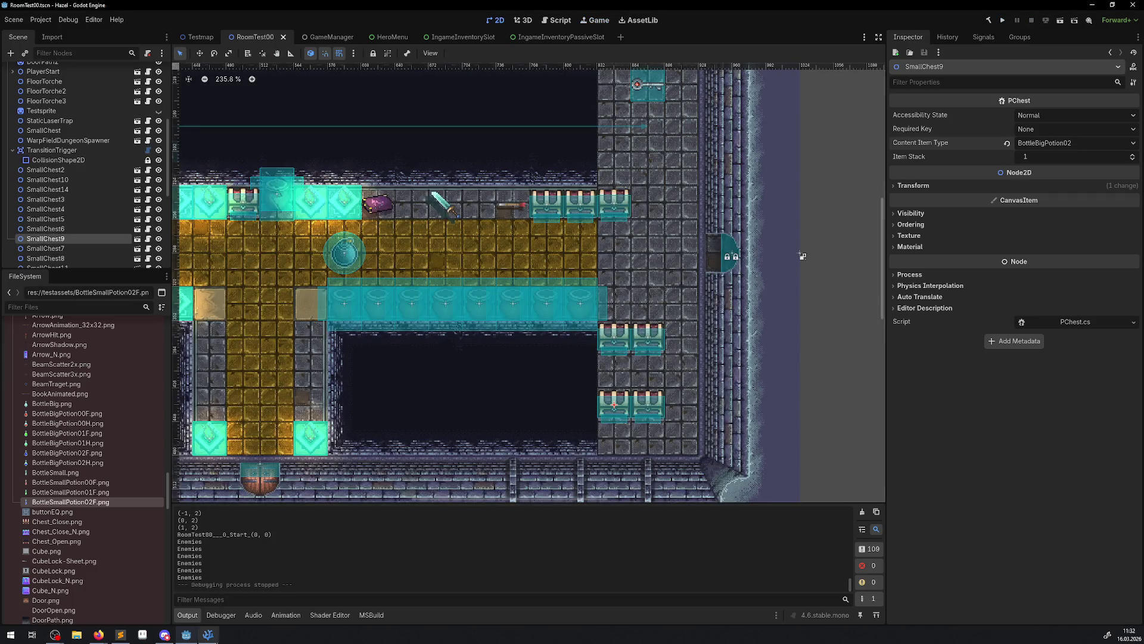
left_click(208, 634)
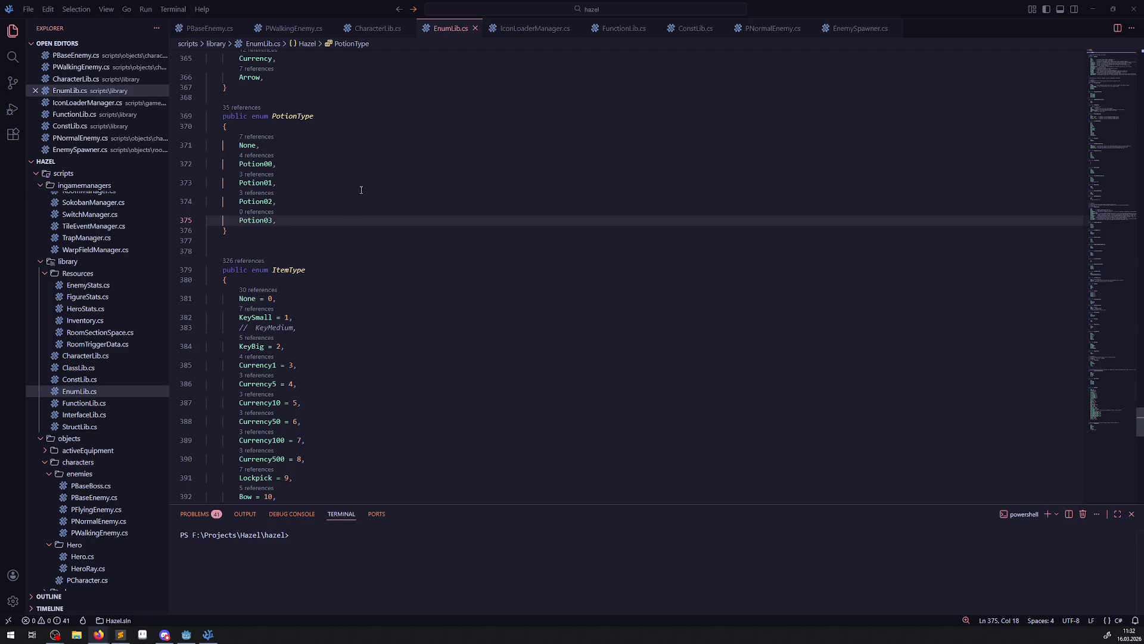
Delete the blank line after the PotionType enum and save EnumLib.cs
left_click(260, 245)
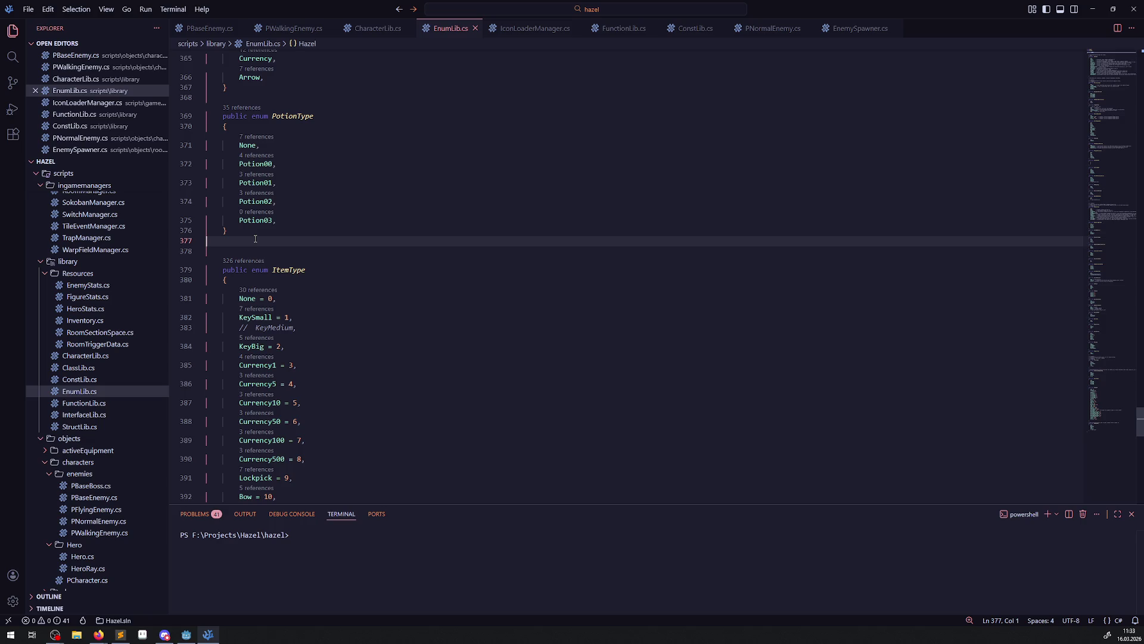
key("BackSpace")
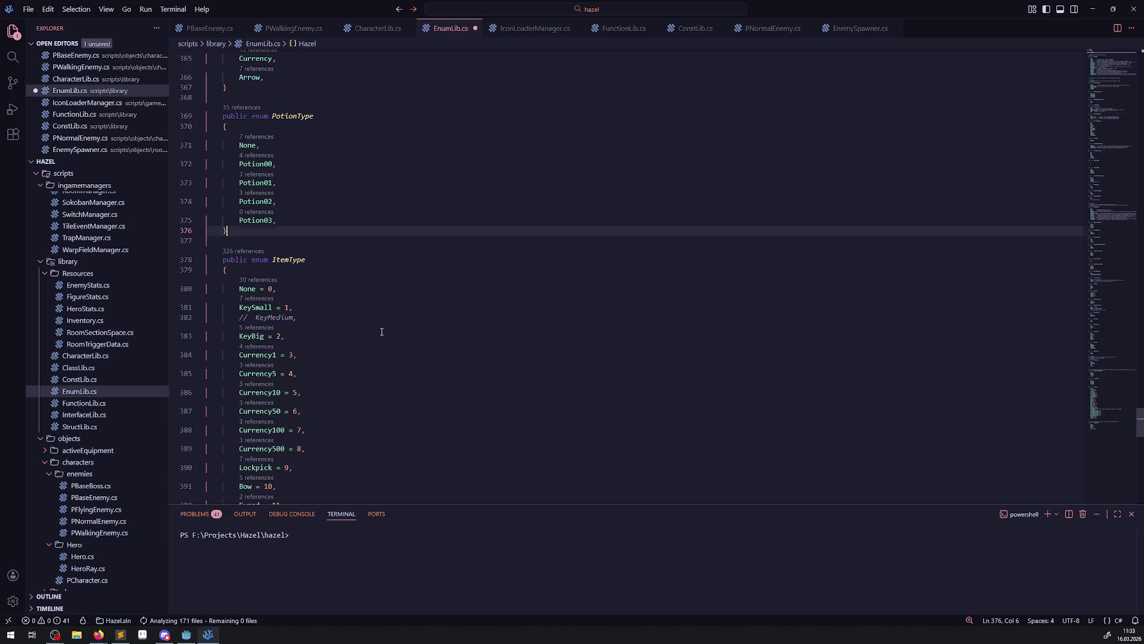
key("ctrl+s")
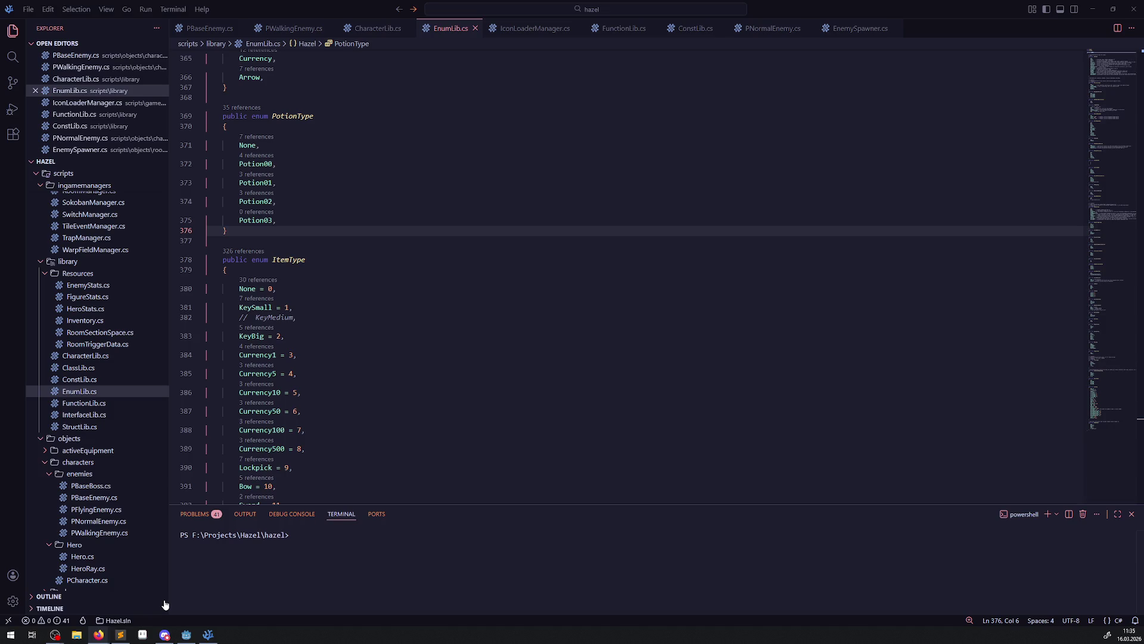
key("Down")
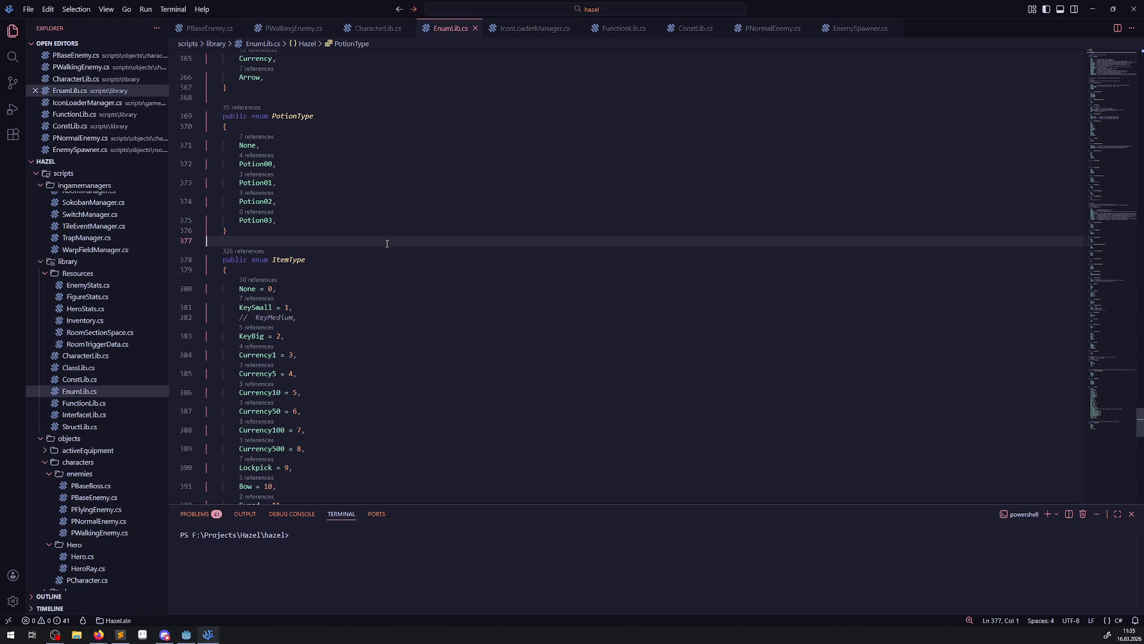
mouse_move(120, 637)
left_click(370, 316)
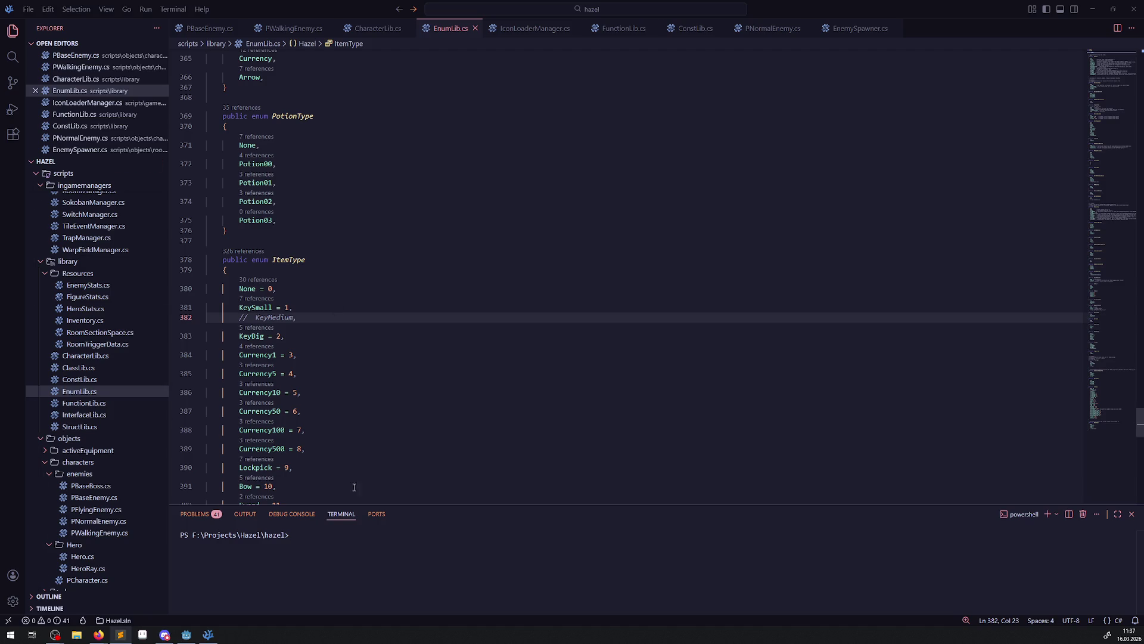
Switch to Godot and run the project to launch the RoomTest00 level
left_click(187, 636)
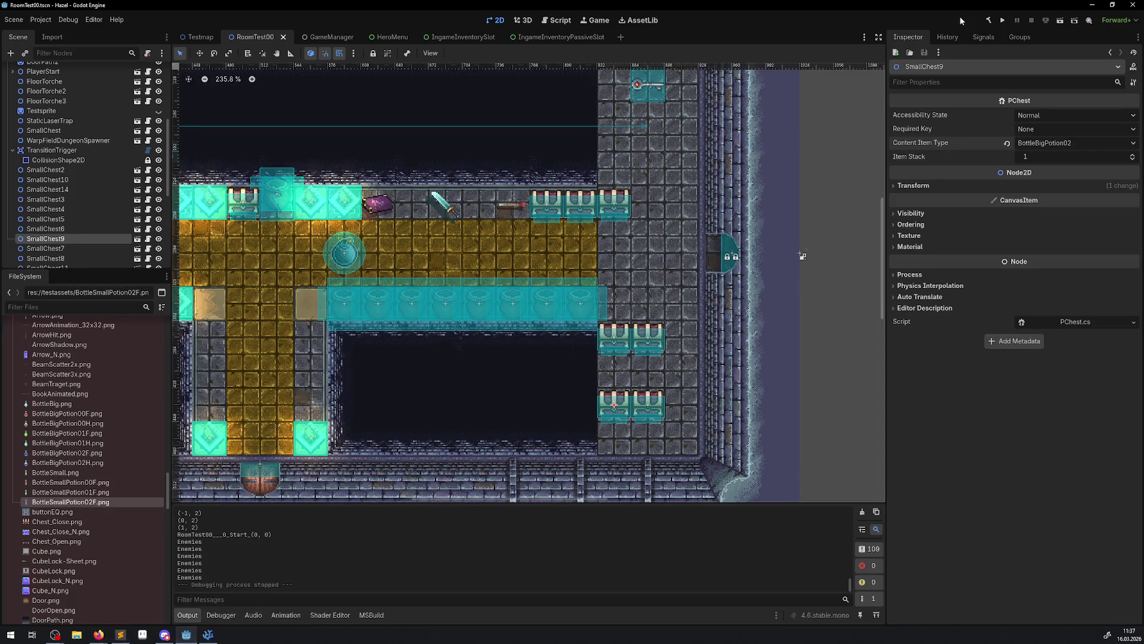
left_click(1003, 21)
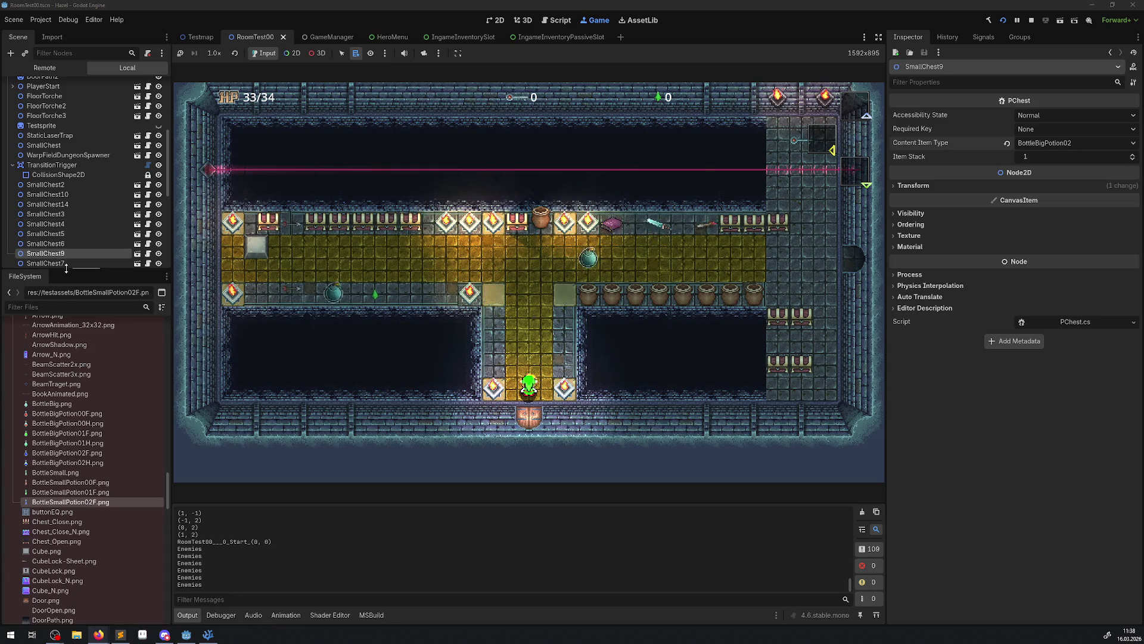
Drag the Scene/FileSystem divider down so the scene tree lists nodes down to the jars
left_click_drag(67, 268, 70, 404)
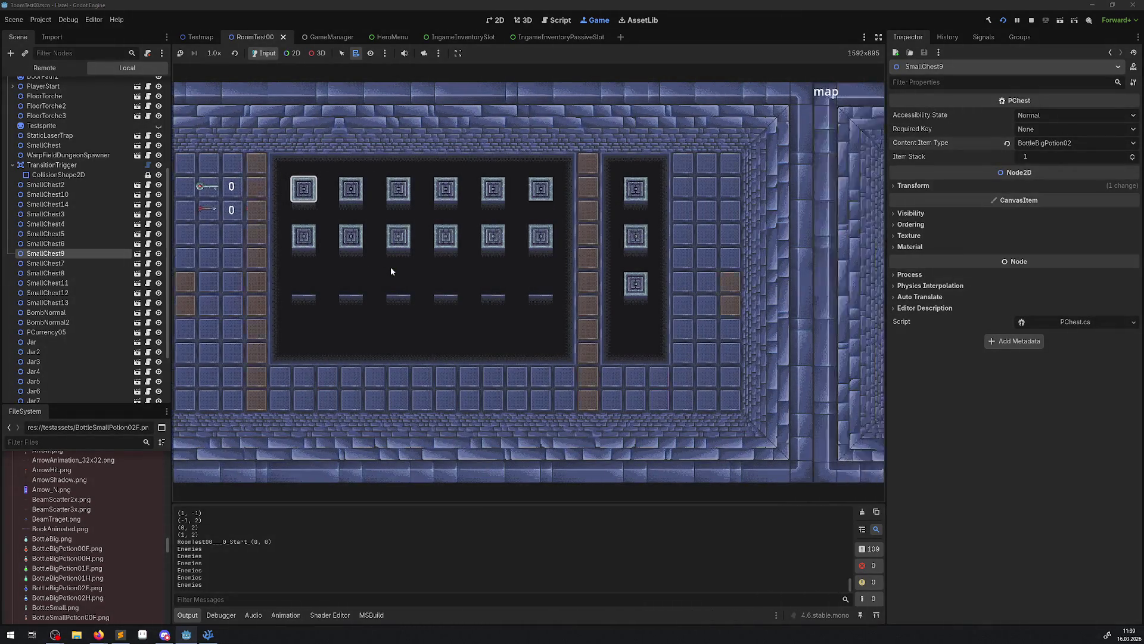
Switch the pause screen to the dungeon map, zoom in, then stop the game
key("Right")
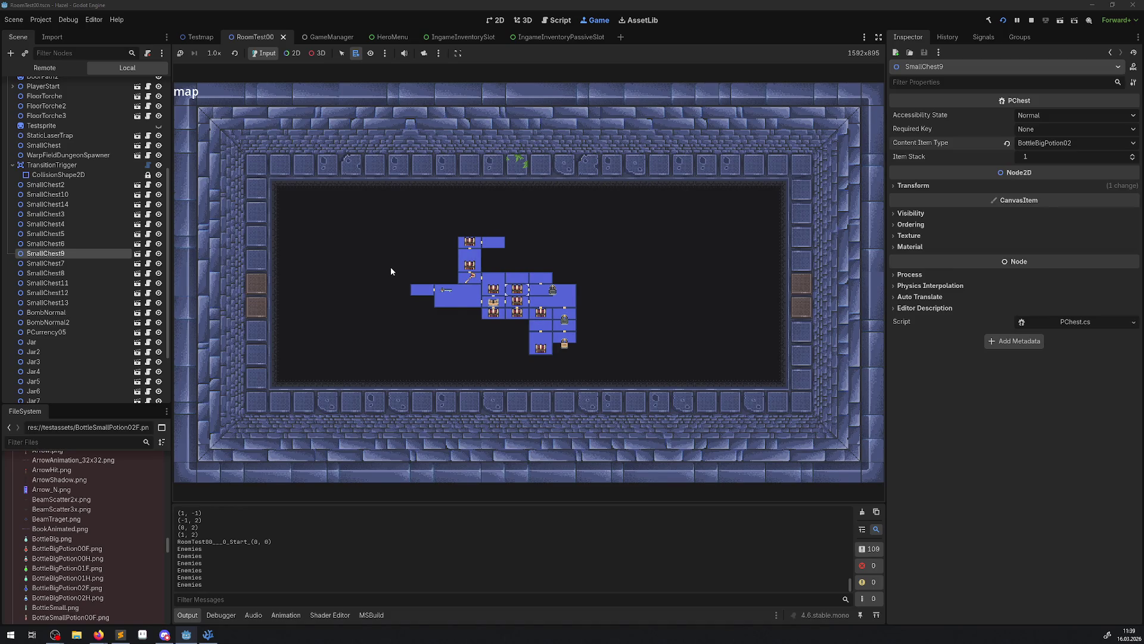
scroll(391, 271, "up", 1)
scroll(391, 271, "up", 1)
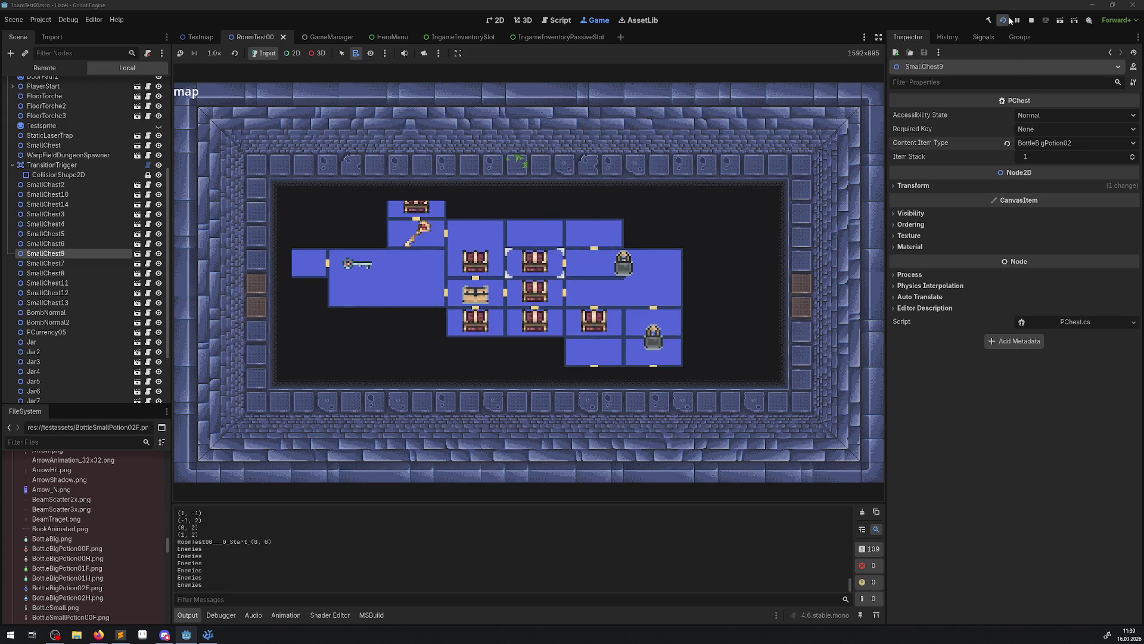
left_click(1031, 20)
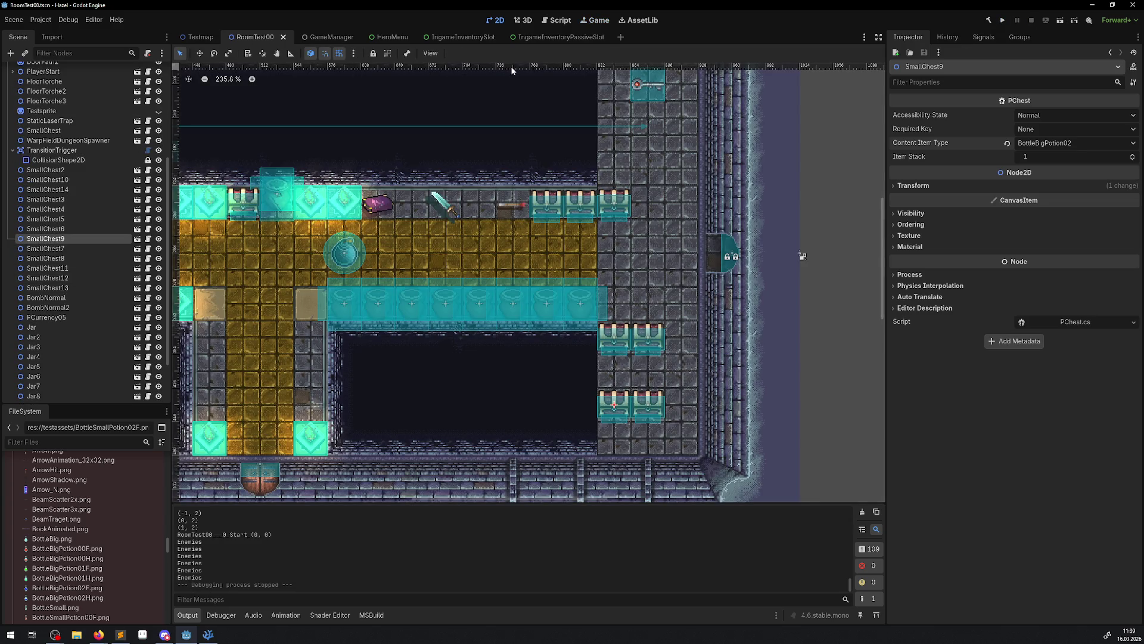
Close the IngameInventoryPassiveSlot, IngameInventorySlot and HeroMenu scene tabs
left_click(590, 38)
left_click(602, 38)
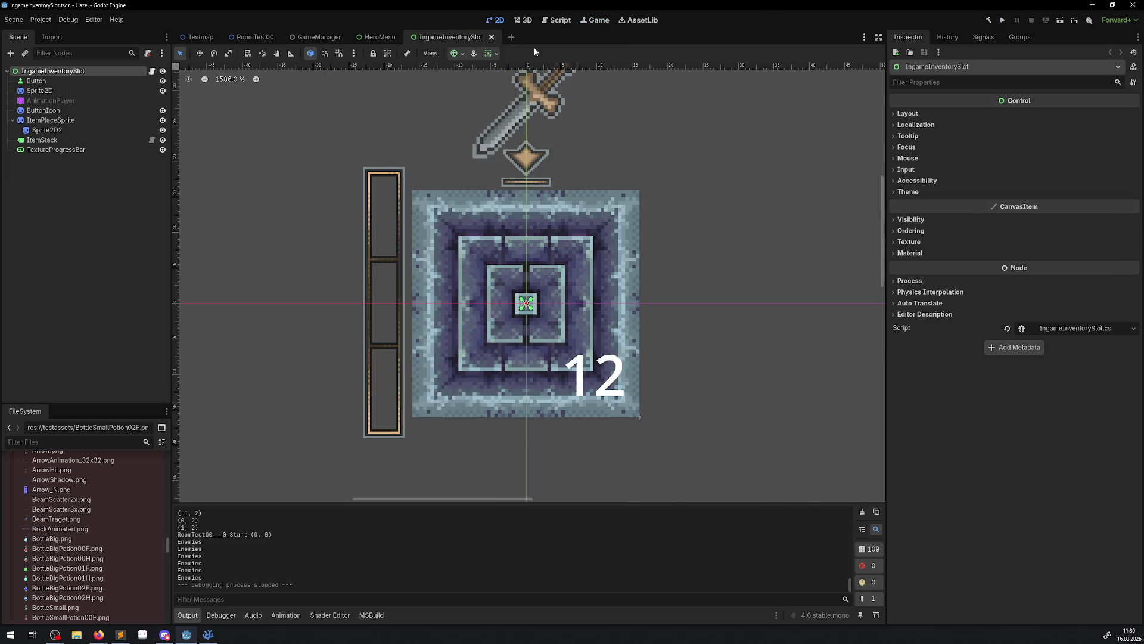
left_click(498, 37)
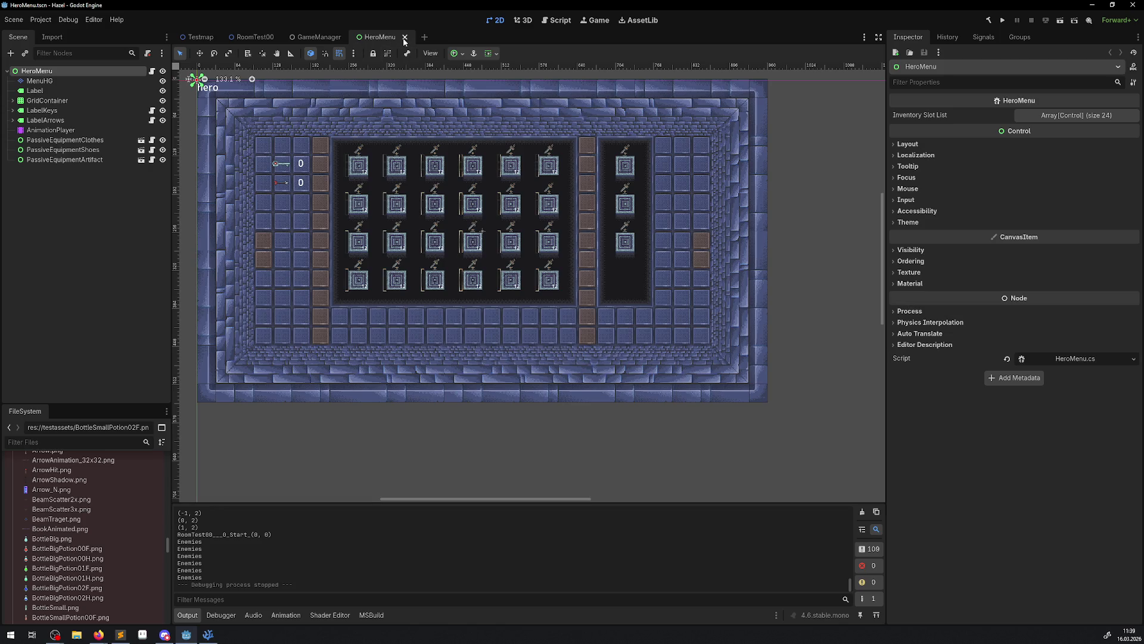
left_click(404, 39)
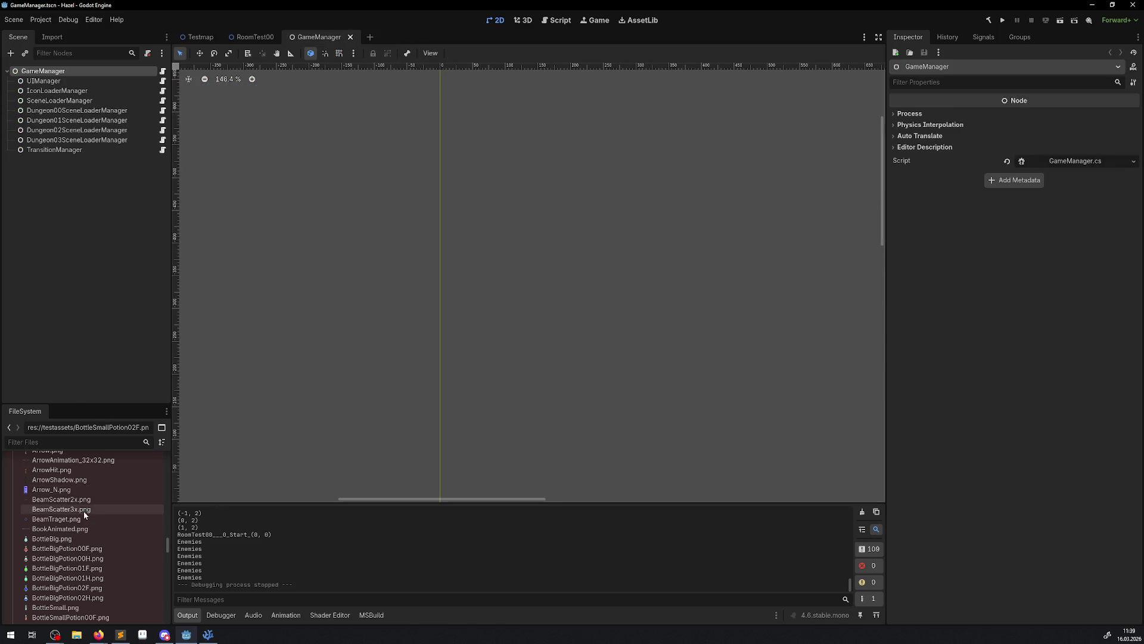
Collapse the testassets folder and scroll the FileSystem dock up to the ingamemenu folder
scroll(84, 510, "up", 5)
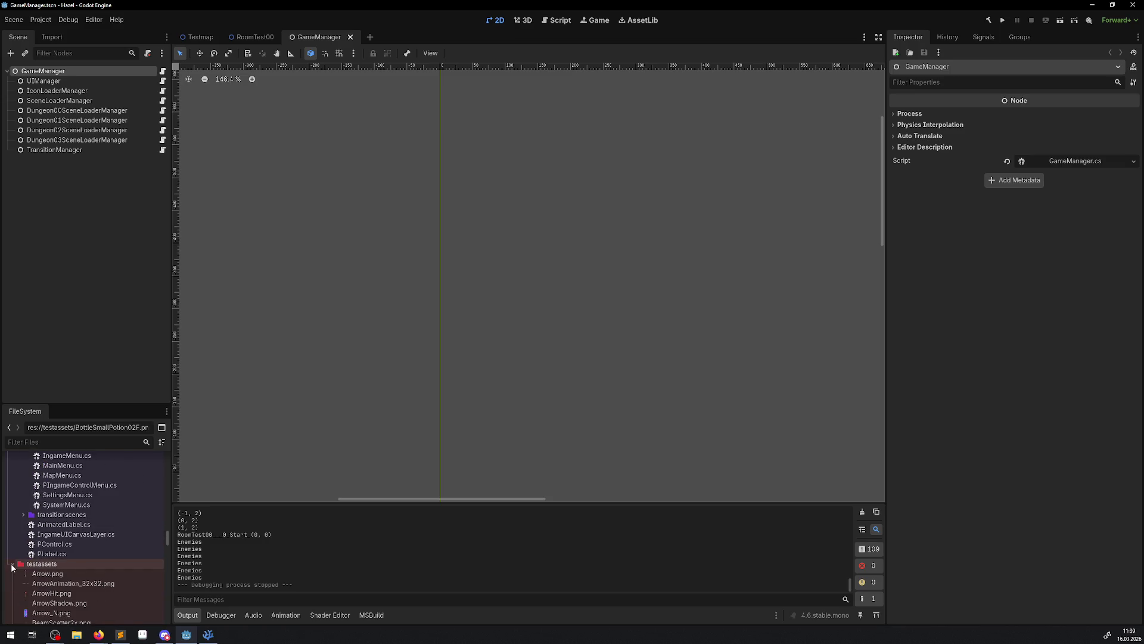
left_click(12, 566)
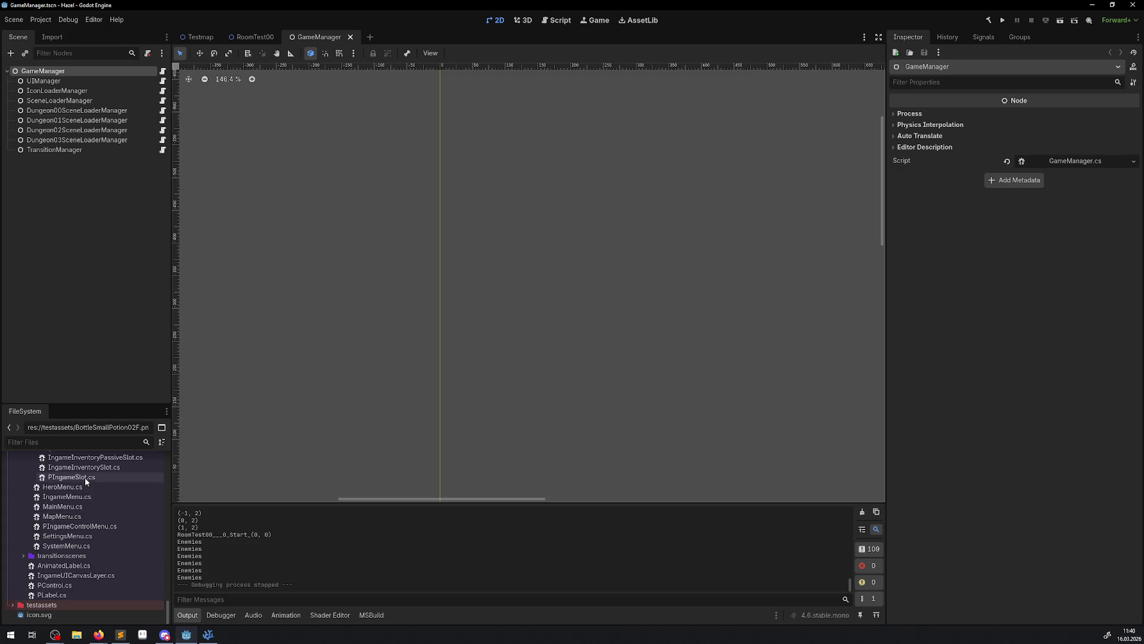
scroll(99, 596, "up", 10)
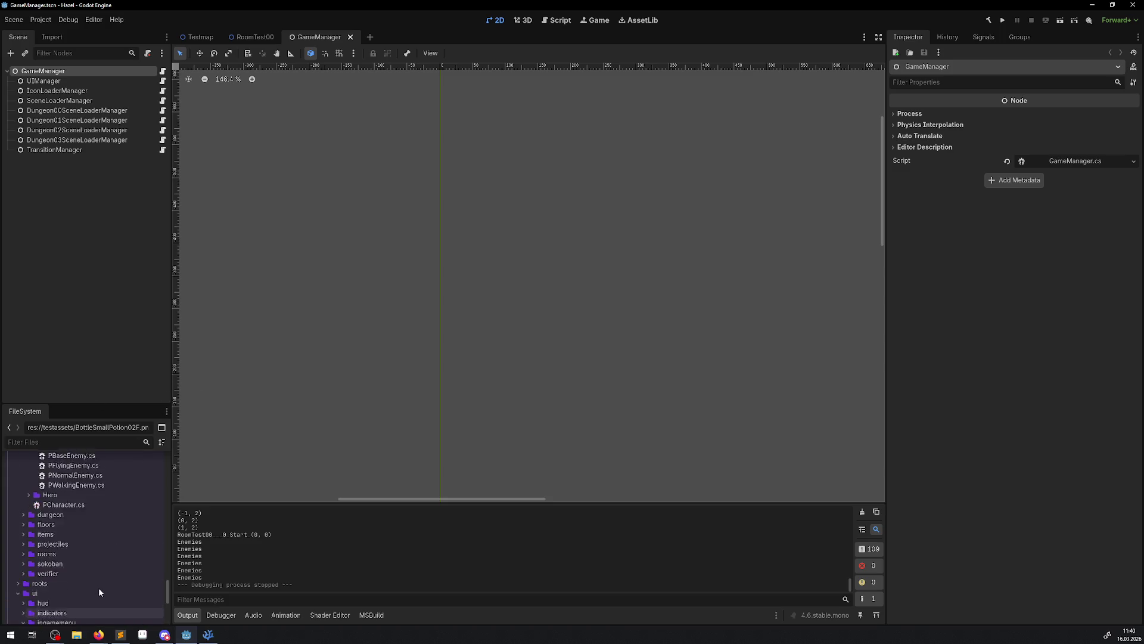
scroll(44, 550, "up", 3)
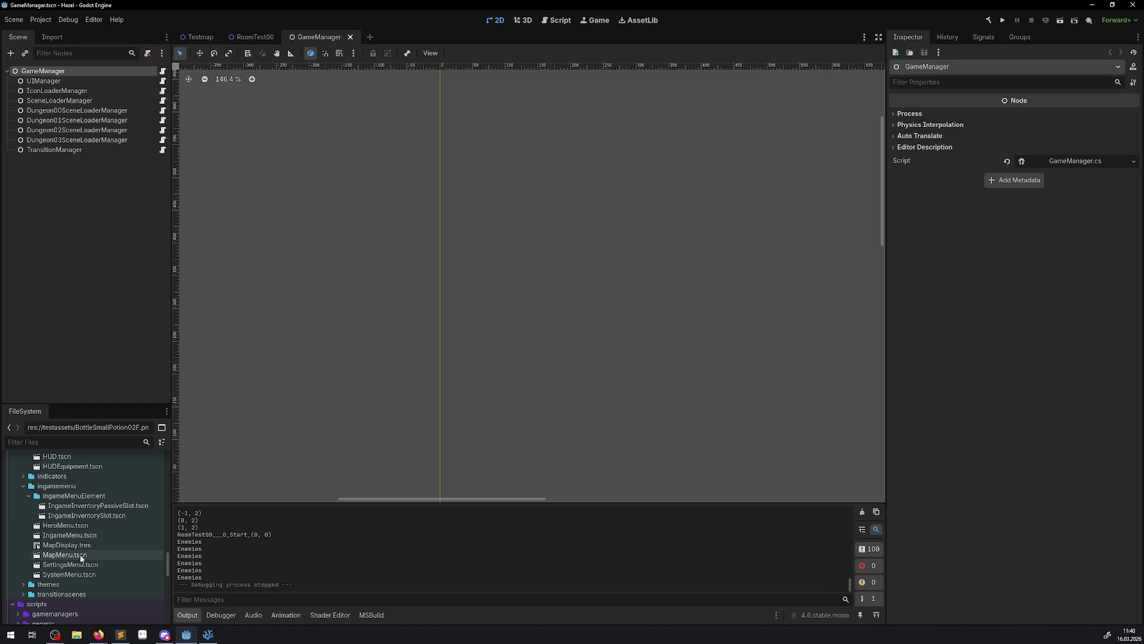
Open MapMenu.tscn, pan and zoom the map frame, and select the ChestClose sprite
double_click(86, 555)
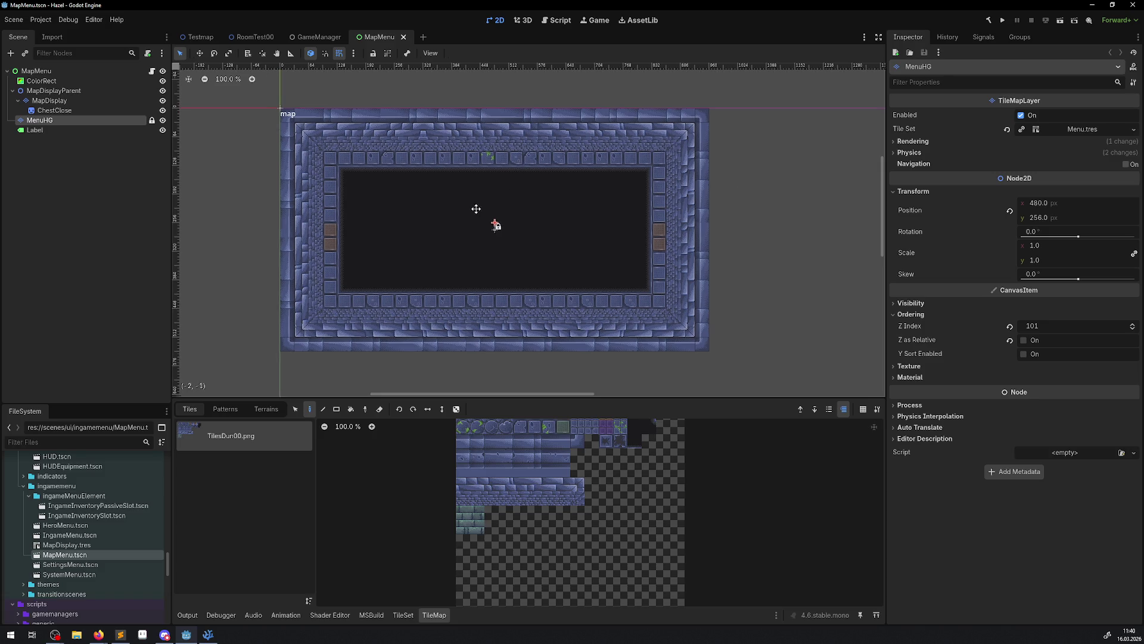
left_click_drag(466, 216, 458, 208)
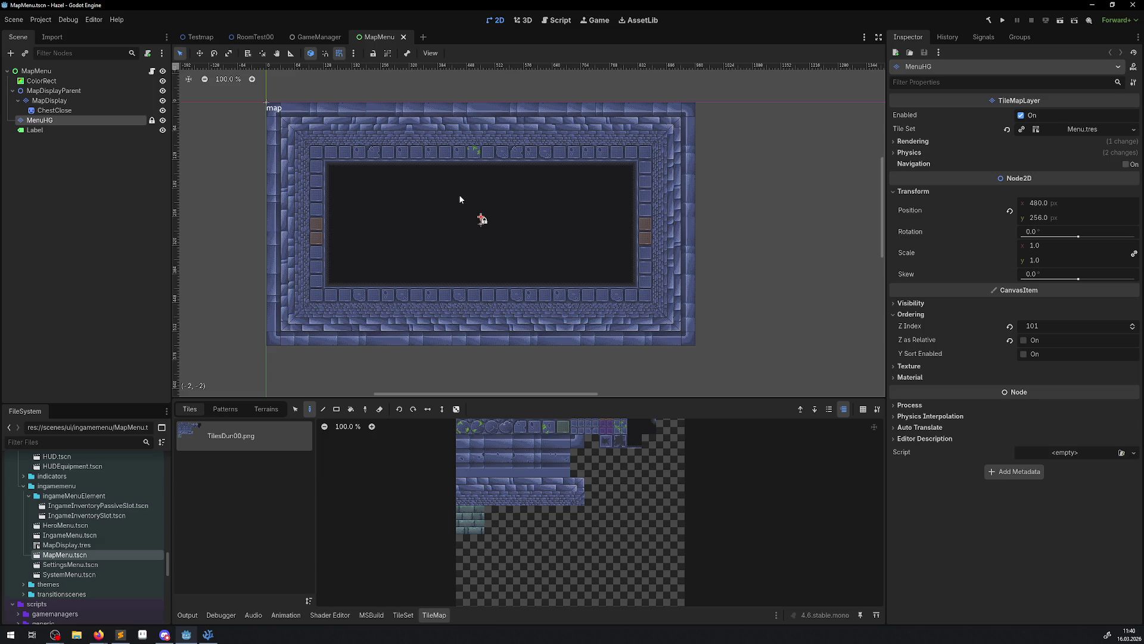
scroll(452, 208, "up", 1)
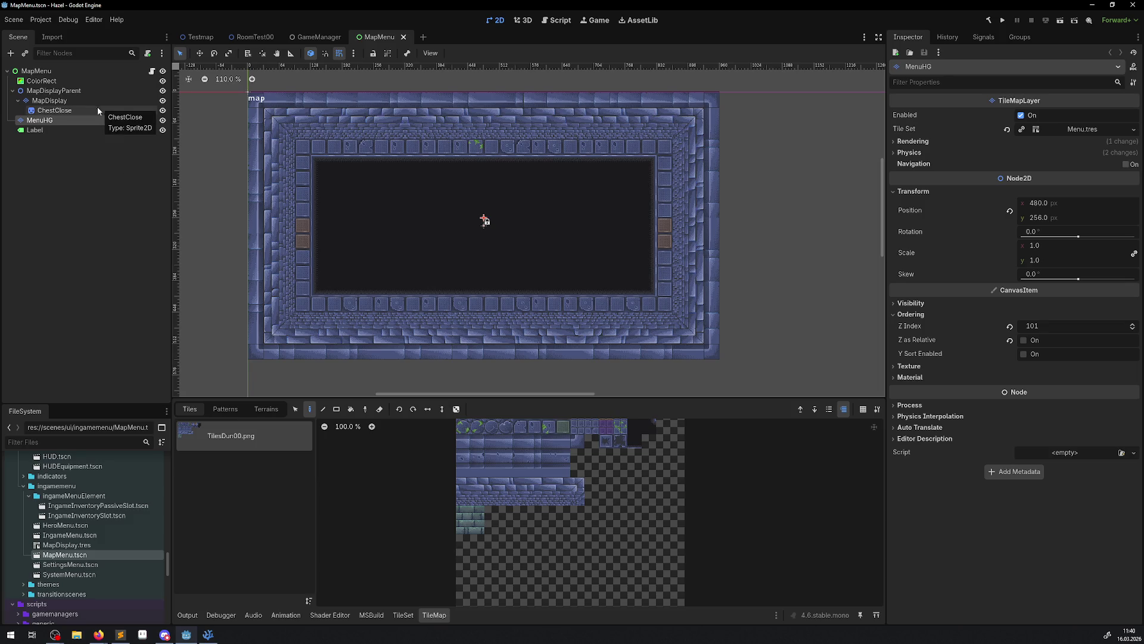
scroll(440, 225, "up", 4)
key("f")
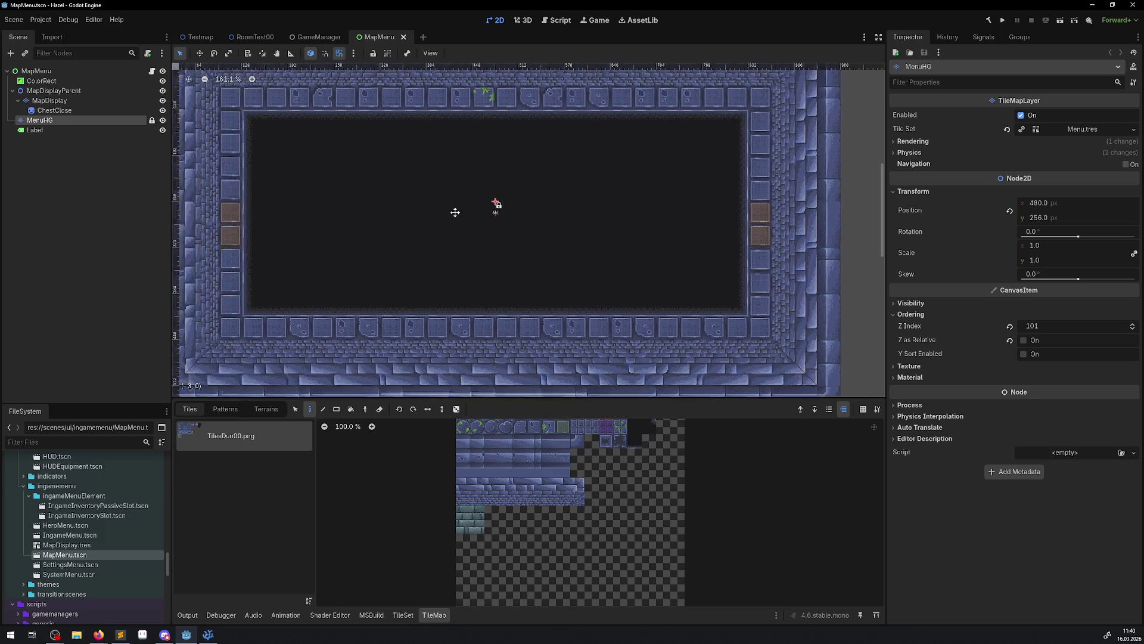
left_click(55, 111)
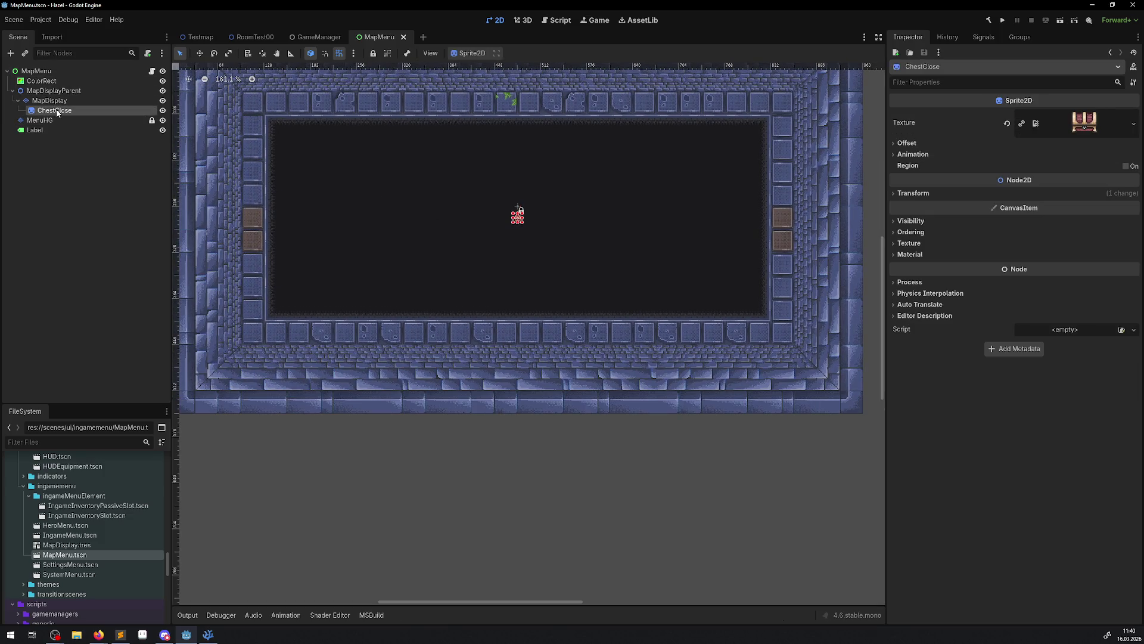